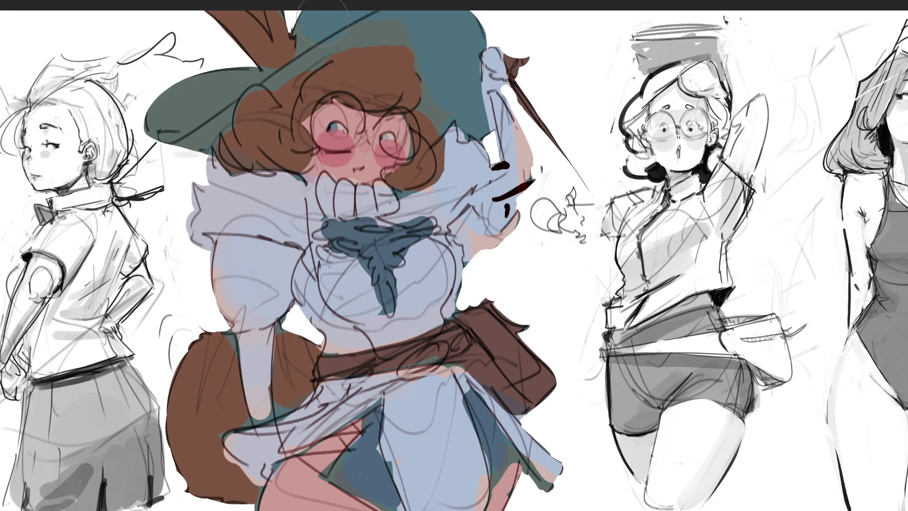
# Paint the hat and left brim teal, then deepen and saturate the witch's colours
pyautogui.moveTo(380, 18)
pyautogui.mouseDown()
pyautogui.moveTo(211, 86)
pyautogui.moveTo(188, 130)
pyautogui.moveTo(175, 108)
pyautogui.moveTo(198, 120)
pyautogui.mouseUp()
pyautogui.hotkey('ctrl', 'z')
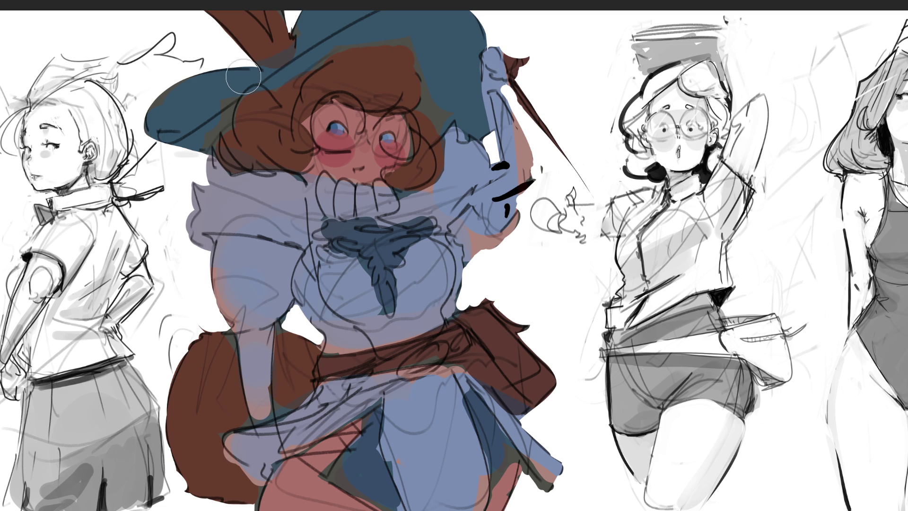
# Brush lighter highlights over the hat brim, hair, chin, collar, chest, sleeve, belt pouch and front skirt
pyautogui.moveTo(243, 77)
pyautogui.mouseDown()
pyautogui.moveTo(170, 101)
pyautogui.moveTo(217, 87)
pyautogui.moveTo(206, 103)
pyautogui.mouseUp()
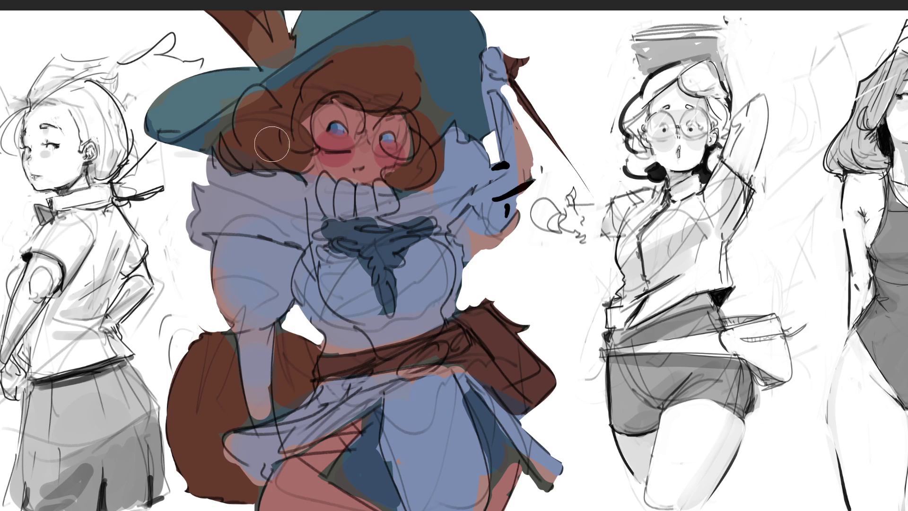
pyautogui.moveTo(272, 144)
pyautogui.mouseDown()
pyautogui.moveTo(265, 136)
pyautogui.moveTo(256, 152)
pyautogui.moveTo(284, 147)
pyautogui.moveTo(297, 103)
pyautogui.mouseUp()
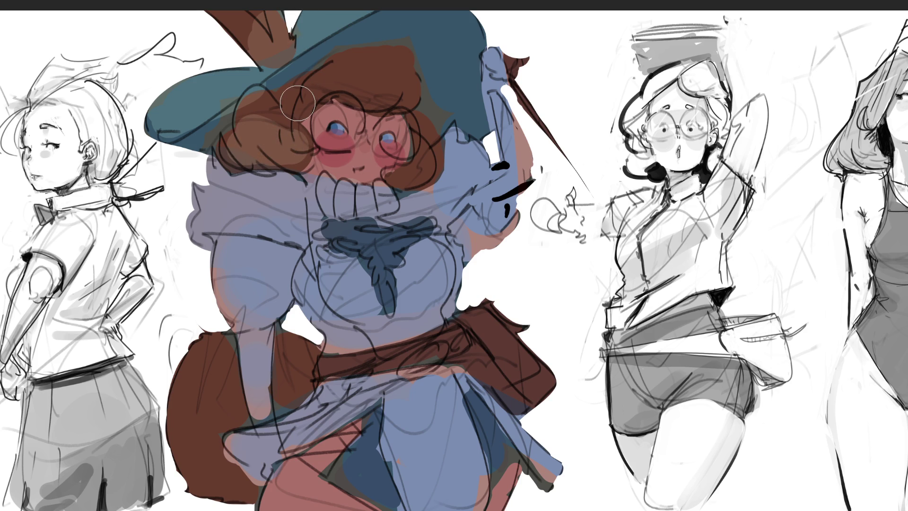
pyautogui.moveTo(367, 150)
pyautogui.mouseDown()
pyautogui.moveTo(355, 159)
pyautogui.moveTo(363, 169)
pyautogui.moveTo(410, 170)
pyautogui.moveTo(343, 191)
pyautogui.moveTo(337, 198)
pyautogui.moveTo(365, 194)
pyautogui.moveTo(348, 205)
pyautogui.mouseUp()
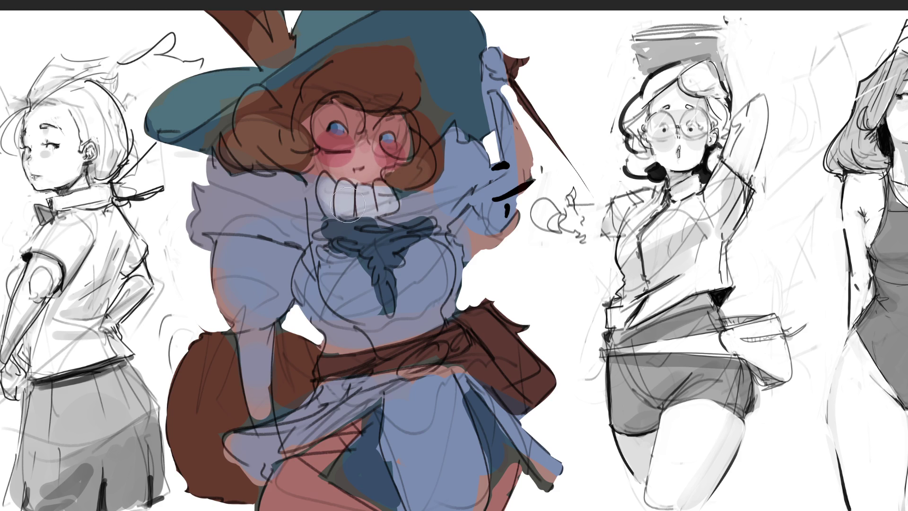
pyautogui.moveTo(274, 199)
pyautogui.mouseDown()
pyautogui.moveTo(256, 186)
pyautogui.moveTo(231, 199)
pyautogui.moveTo(278, 226)
pyautogui.moveTo(290, 205)
pyautogui.moveTo(327, 227)
pyautogui.moveTo(417, 234)
pyautogui.moveTo(374, 254)
pyautogui.moveTo(403, 243)
pyautogui.moveTo(308, 265)
pyautogui.moveTo(331, 283)
pyautogui.moveTo(432, 251)
pyautogui.moveTo(398, 239)
pyautogui.moveTo(468, 184)
pyautogui.moveTo(495, 176)
pyautogui.moveTo(497, 47)
pyautogui.moveTo(506, 142)
pyautogui.moveTo(525, 95)
pyautogui.moveTo(514, 144)
pyautogui.mouseUp()
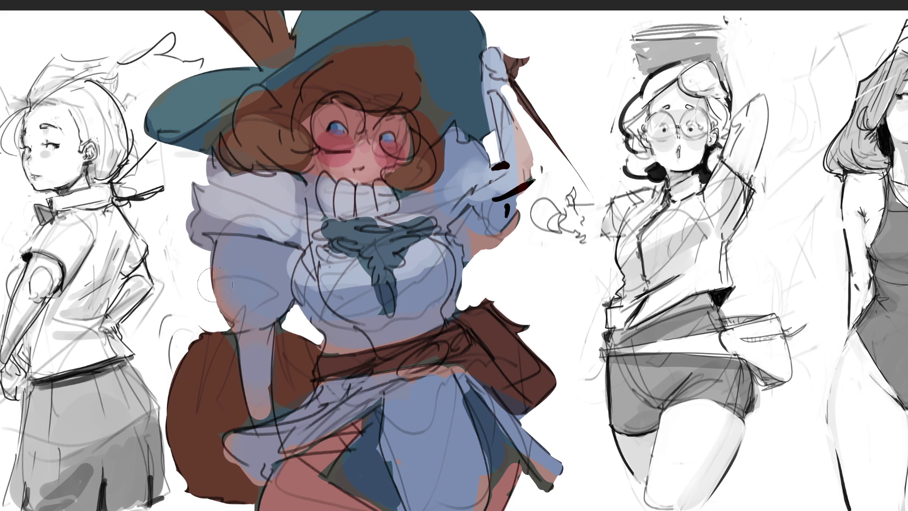
pyautogui.moveTo(215, 285)
pyautogui.mouseDown()
pyautogui.moveTo(242, 284)
pyautogui.moveTo(256, 298)
pyautogui.moveTo(244, 303)
pyautogui.moveTo(268, 283)
pyautogui.mouseUp()
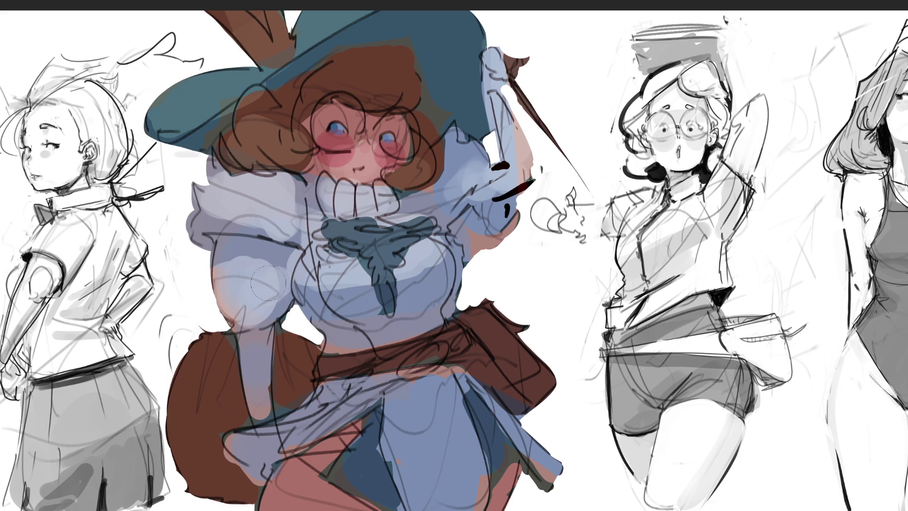
pyautogui.moveTo(481, 304)
pyautogui.mouseDown()
pyautogui.moveTo(576, 381)
pyautogui.moveTo(553, 367)
pyautogui.mouseUp()
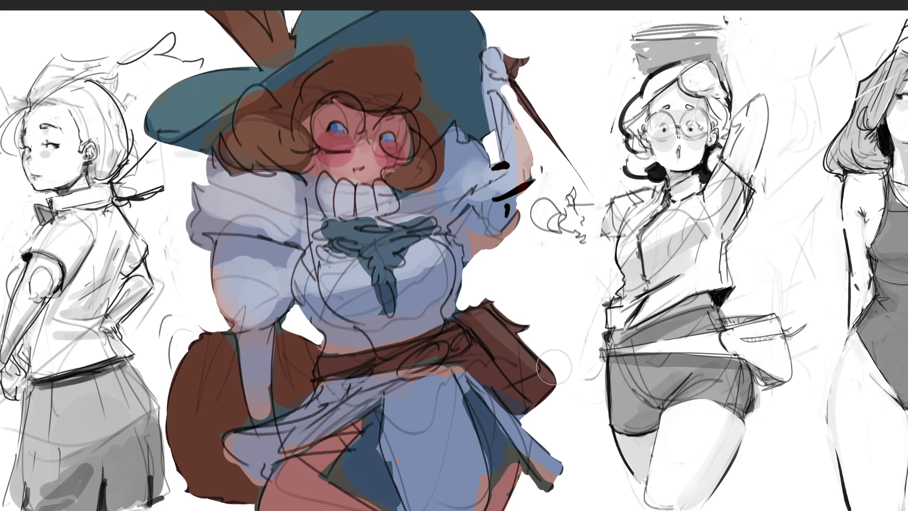
pyautogui.moveTo(402, 416)
pyautogui.mouseDown()
pyautogui.moveTo(444, 492)
pyautogui.moveTo(424, 415)
pyautogui.moveTo(256, 454)
pyautogui.moveTo(341, 397)
pyautogui.moveTo(350, 454)
pyautogui.moveTo(295, 506)
pyautogui.mouseUp()
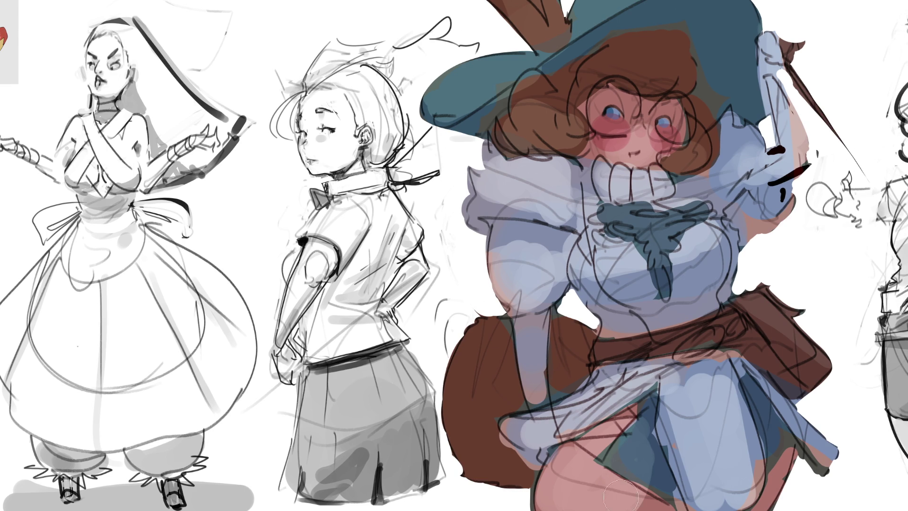
# Highlight the skirt panel, tail, belt area, chest, pouch edge and left ruffled collar
pyautogui.moveTo(761, 385); pyautogui.dragTo(816, 445)
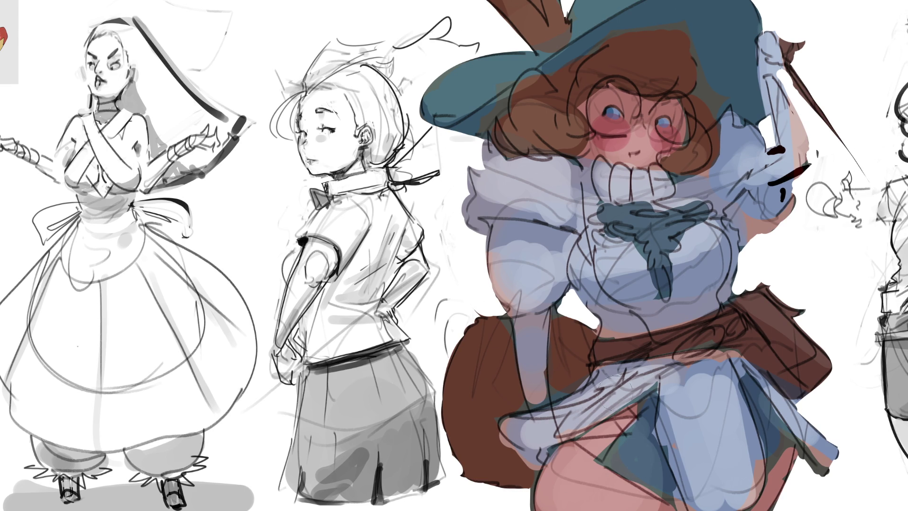
pyautogui.moveTo(488, 327)
pyautogui.mouseDown()
pyautogui.moveTo(501, 345)
pyautogui.moveTo(473, 378)
pyautogui.moveTo(568, 345)
pyautogui.moveTo(569, 365)
pyautogui.mouseUp()
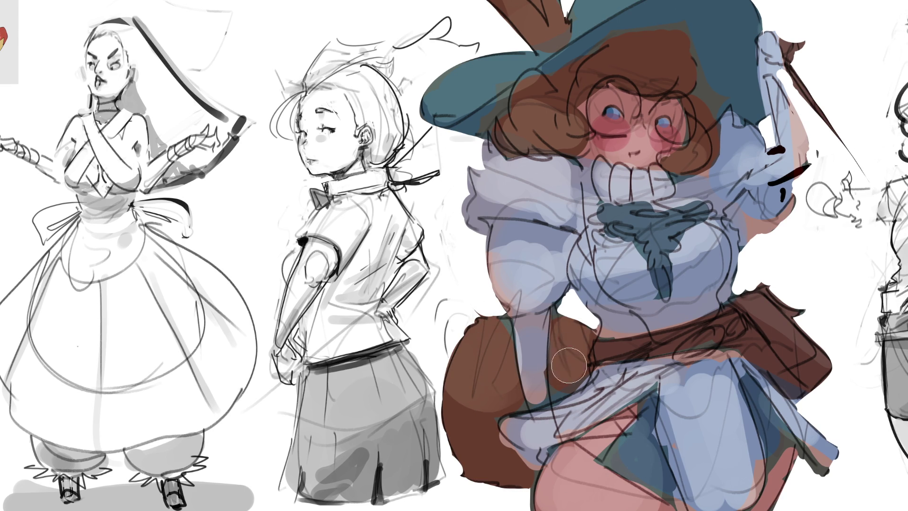
pyautogui.moveTo(549, 317); pyautogui.dragTo(546, 379)
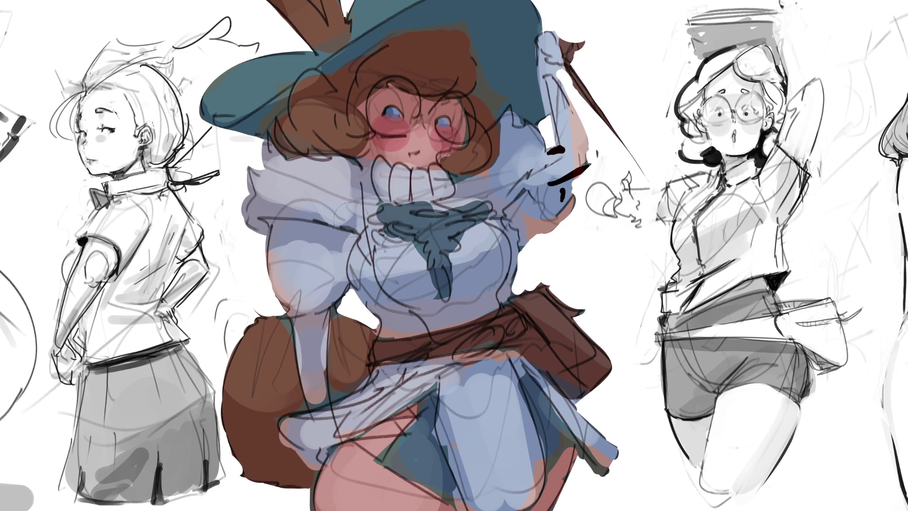
pyautogui.moveTo(373, 250)
pyautogui.mouseDown()
pyautogui.moveTo(473, 215)
pyautogui.moveTo(379, 222)
pyautogui.moveTo(384, 250)
pyautogui.moveTo(473, 227)
pyautogui.moveTo(387, 251)
pyautogui.moveTo(404, 255)
pyautogui.mouseUp()
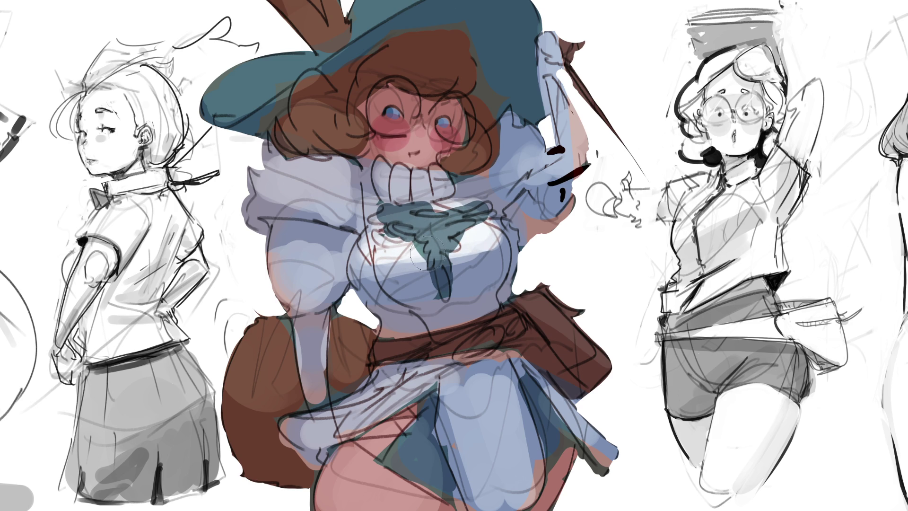
pyautogui.moveTo(573, 304); pyautogui.dragTo(595, 329)
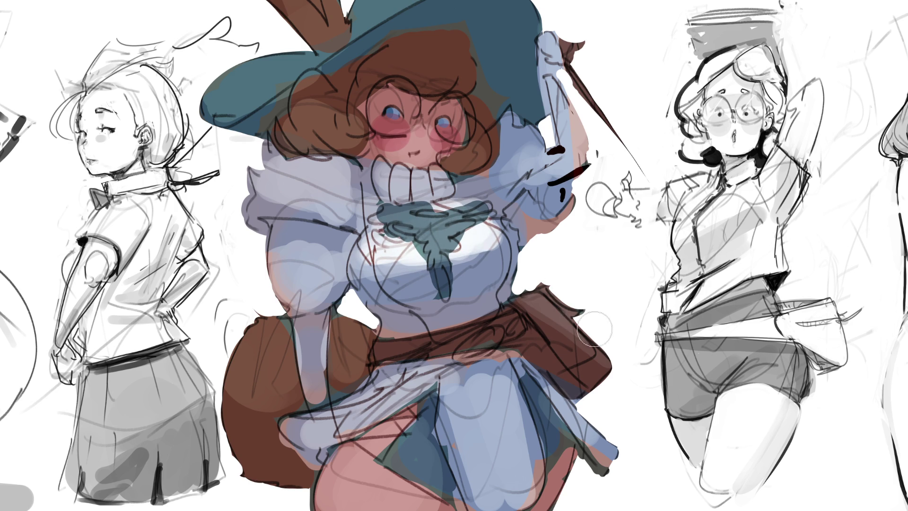
pyautogui.moveTo(279, 177)
pyautogui.mouseDown()
pyautogui.moveTo(312, 194)
pyautogui.moveTo(338, 189)
pyautogui.mouseUp()
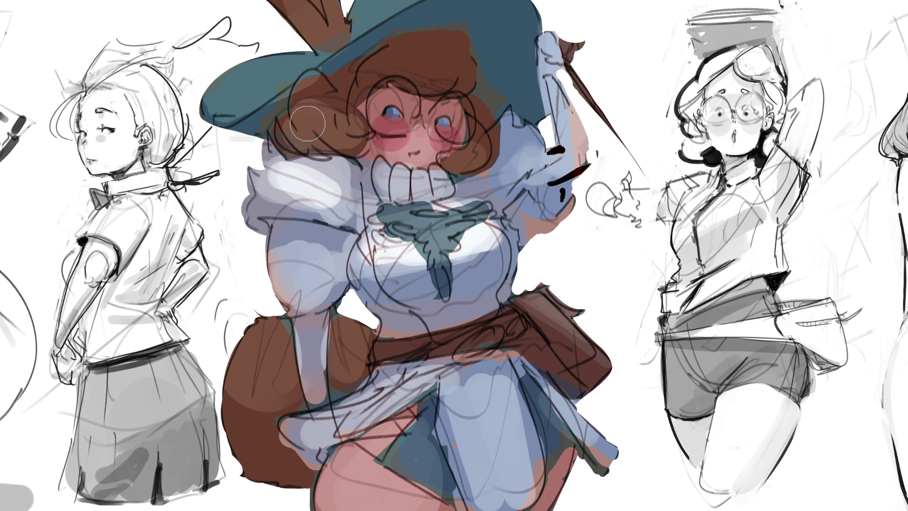
# Patch the hat teal and highlight the glove, nose, bow edge, skirt fold and thigh
pyautogui.moveTo(308, 123)
pyautogui.mouseDown()
pyautogui.moveTo(321, 57)
pyautogui.moveTo(223, 95)
pyautogui.moveTo(232, 107)
pyautogui.moveTo(367, 17)
pyautogui.moveTo(312, 28)
pyautogui.mouseUp()
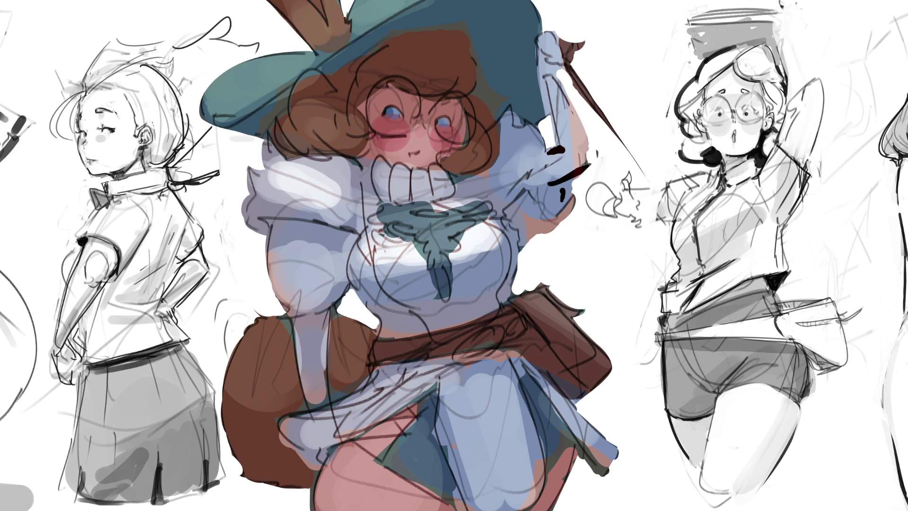
pyautogui.moveTo(579, 45)
pyautogui.mouseDown()
pyautogui.moveTo(563, 33)
pyautogui.moveTo(561, 67)
pyautogui.mouseUp()
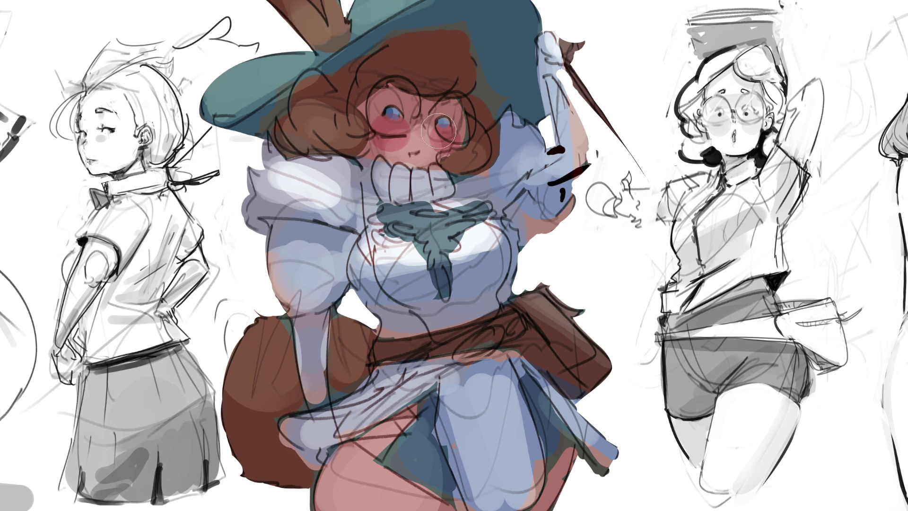
pyautogui.moveTo(439, 130)
pyautogui.mouseDown()
pyautogui.moveTo(405, 137)
pyautogui.moveTo(487, 104)
pyautogui.moveTo(471, 151)
pyautogui.mouseUp()
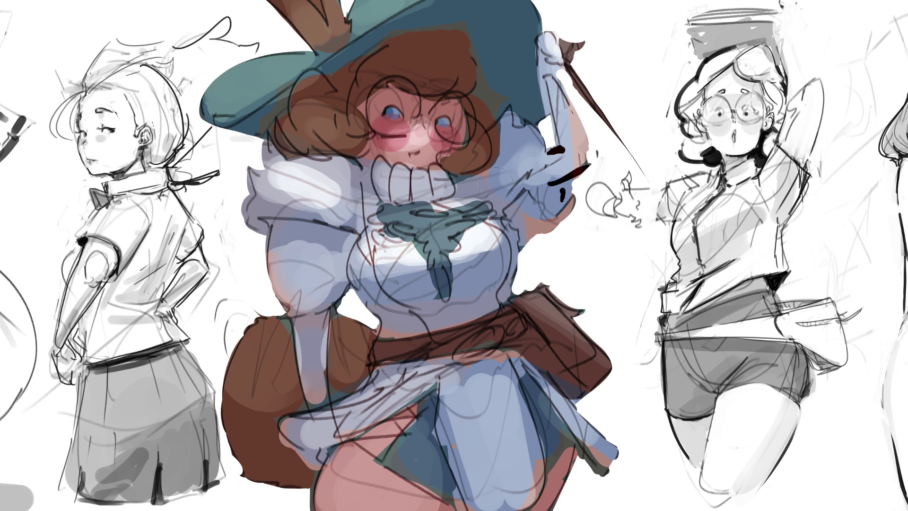
pyautogui.moveTo(445, 220); pyautogui.dragTo(482, 250)
pyautogui.moveTo(301, 416); pyautogui.dragTo(377, 397)
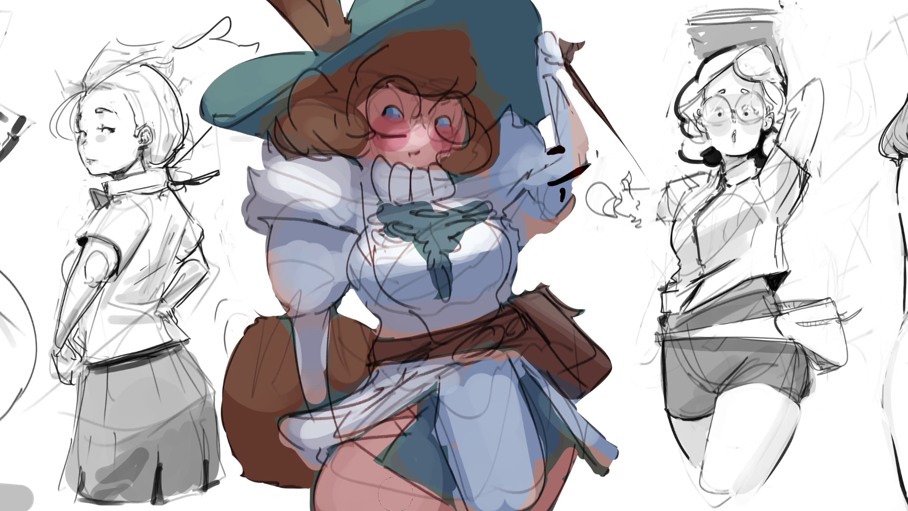
pyautogui.moveTo(395, 494)
pyautogui.mouseDown()
pyautogui.moveTo(362, 492)
pyautogui.moveTo(377, 478)
pyautogui.moveTo(388, 492)
pyautogui.moveTo(351, 490)
pyautogui.mouseUp()
# Undo the pink thigh highlight and, with a smaller brush, touch up the pouch's right edge
pyautogui.hotkey('ctrl', 'z')
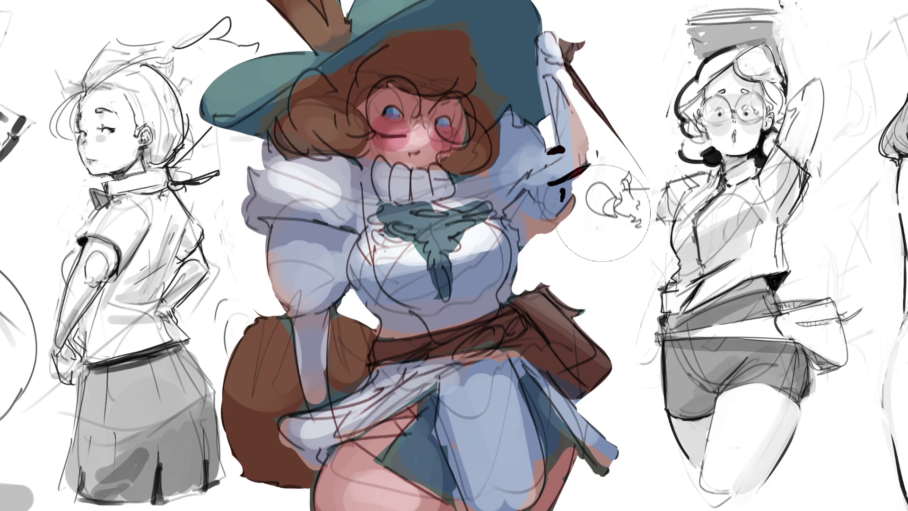
pyautogui.press('[')
pyautogui.press('[')
pyautogui.press('[')
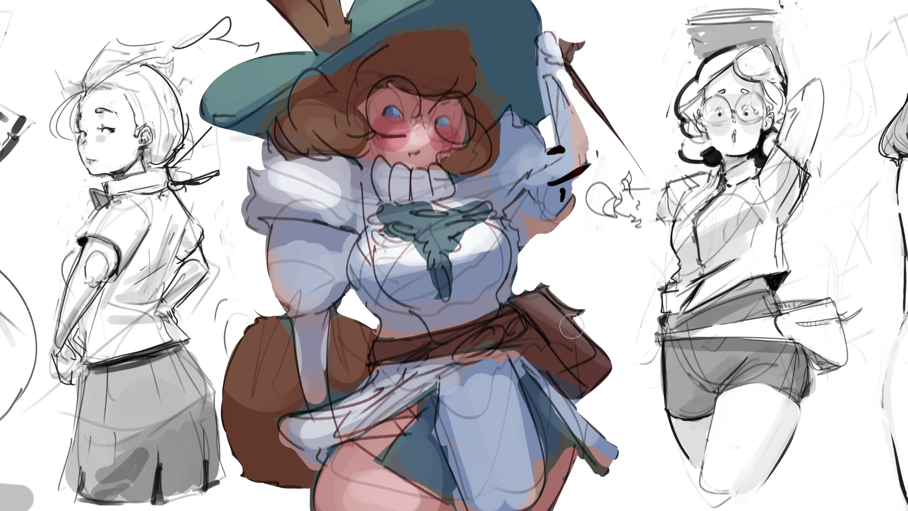
pyautogui.moveTo(571, 326); pyautogui.dragTo(597, 345)
# Wash warm orange over the chest and belt, shift the hat green and the dress blue
pyautogui.press(']')
pyautogui.press(']')
pyautogui.press(']')
pyautogui.press('[')
pyautogui.press('[')
pyautogui.press('[')
pyautogui.moveTo(471, 360); pyautogui.dragTo(488, 286)
pyautogui.press(']')
pyautogui.press(']')
pyautogui.press(']')
pyautogui.moveTo(407, 118)
pyautogui.mouseDown()
pyautogui.moveTo(293, 213)
pyautogui.moveTo(412, 495)
pyautogui.moveTo(407, 473)
pyautogui.mouseUp()
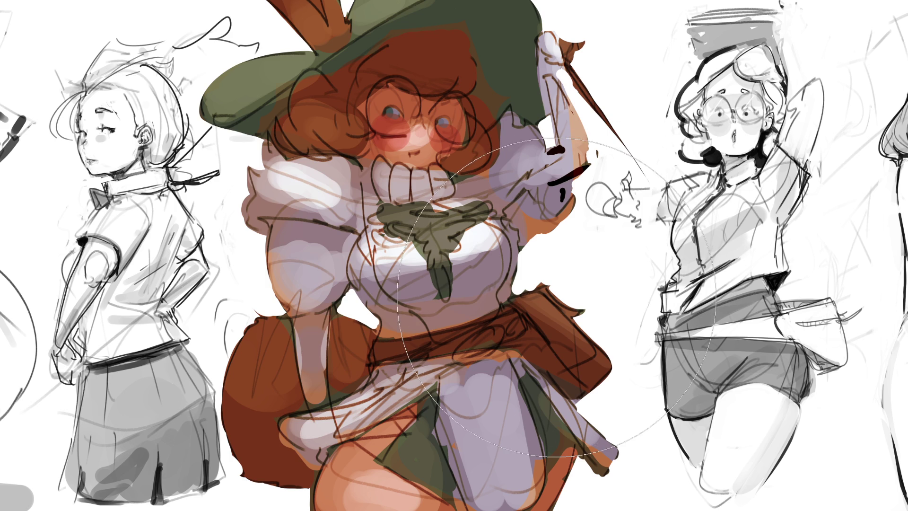
pyautogui.moveTo(443, 301)
pyautogui.mouseDown()
pyautogui.moveTo(496, 331)
pyautogui.moveTo(544, 340)
pyautogui.moveTo(591, 321)
pyautogui.moveTo(569, 287)
pyautogui.mouseUp()
pyautogui.hotkey('ctrl', 'z')
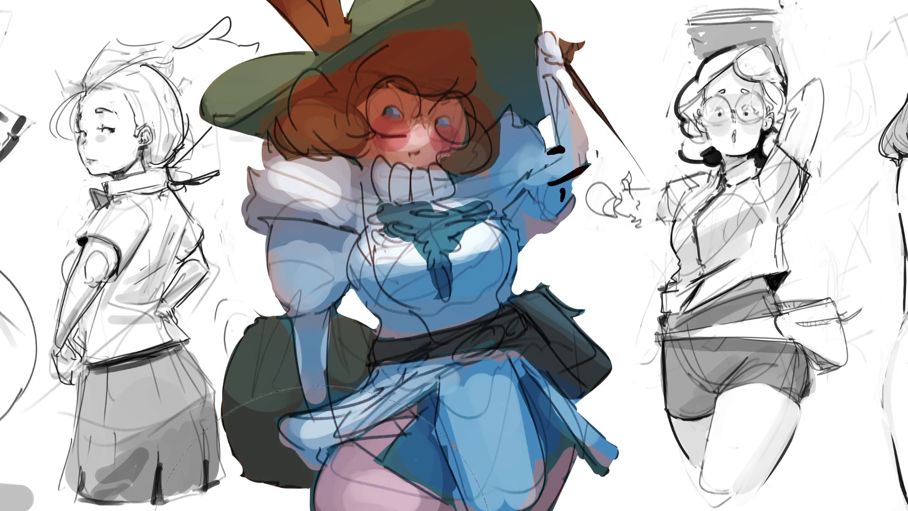
# Turn the hat teal, and warm the hair, face and tail to orange-brown and the belt bag to brown
pyautogui.moveTo(279, 137)
pyautogui.mouseDown()
pyautogui.moveTo(412, 85)
pyautogui.moveTo(275, 38)
pyautogui.mouseUp()
pyautogui.moveTo(417, 94); pyautogui.dragTo(369, 174)
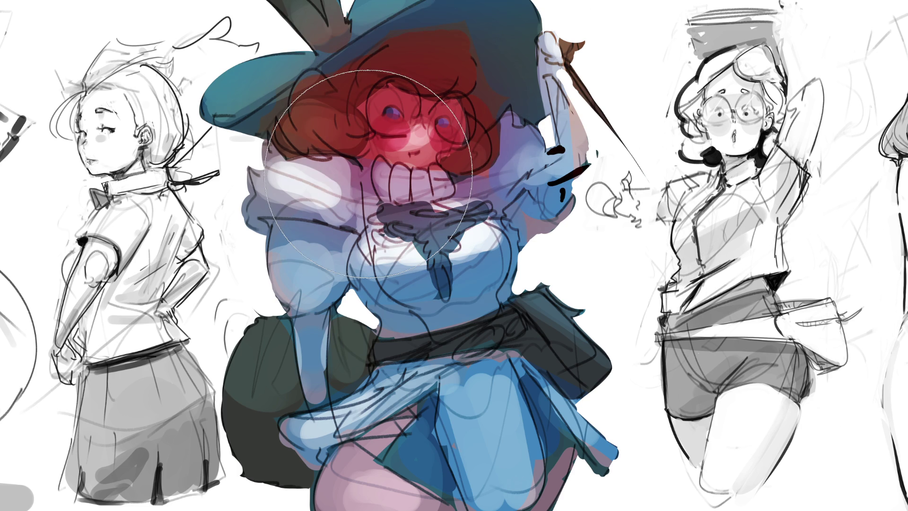
pyautogui.moveTo(258, 347)
pyautogui.mouseDown()
pyautogui.moveTo(239, 362)
pyautogui.moveTo(265, 388)
pyautogui.moveTo(331, 340)
pyautogui.mouseUp()
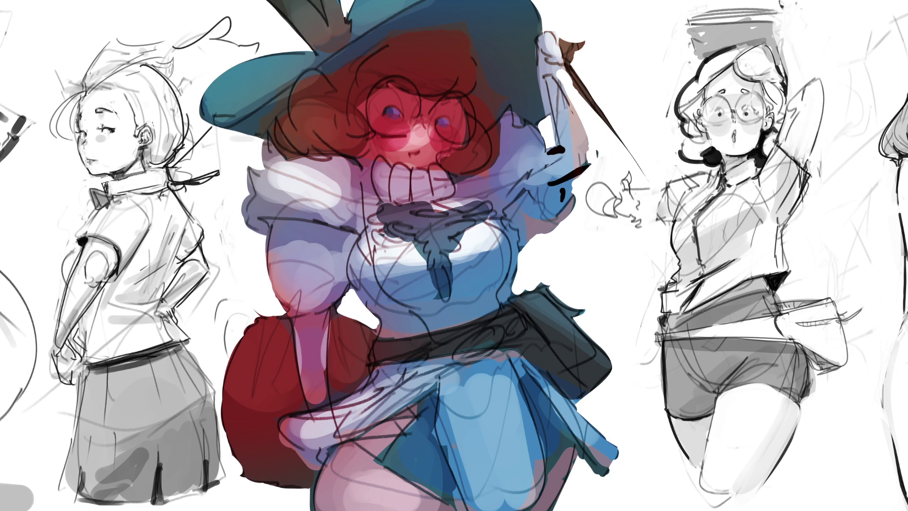
pyautogui.moveTo(256, 360)
pyautogui.mouseDown()
pyautogui.moveTo(236, 388)
pyautogui.moveTo(265, 454)
pyautogui.mouseUp()
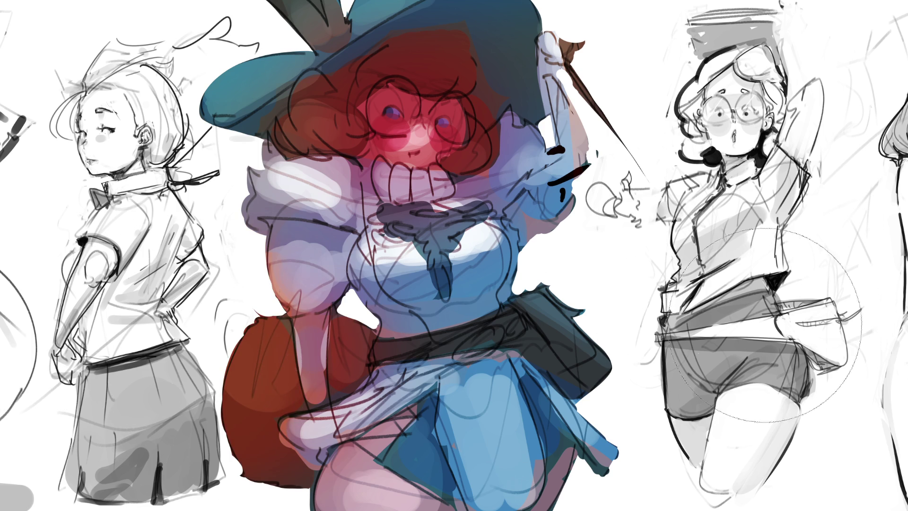
pyautogui.moveTo(303, 312); pyautogui.dragTo(284, 379)
pyautogui.moveTo(473, 350)
pyautogui.mouseDown()
pyautogui.moveTo(587, 327)
pyautogui.moveTo(587, 265)
pyautogui.mouseUp()
pyautogui.moveTo(398, 100); pyautogui.dragTo(347, 87)
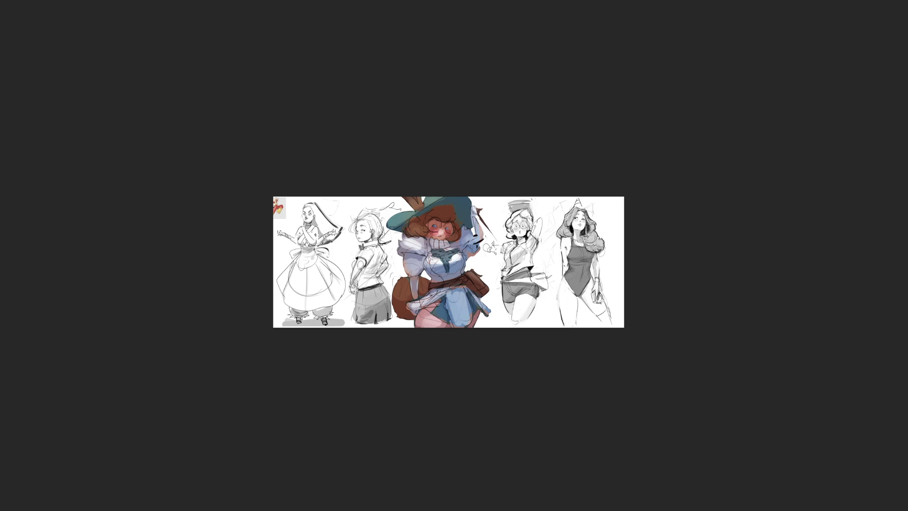
# Try a cyan gradient on the hat, revert it to dark teal, and strengthen the eye blush
pyautogui.moveTo(490, 204)
pyautogui.mouseDown()
pyautogui.moveTo(434, 182)
pyautogui.moveTo(391, 208)
pyautogui.mouseUp()
pyautogui.moveTo(504, 154)
pyautogui.mouseDown()
pyautogui.moveTo(432, 199)
pyautogui.moveTo(373, 215)
pyautogui.mouseUp()
pyautogui.moveTo(444, 221)
pyautogui.mouseDown()
pyautogui.moveTo(432, 236)
pyautogui.moveTo(478, 239)
pyautogui.mouseUp()
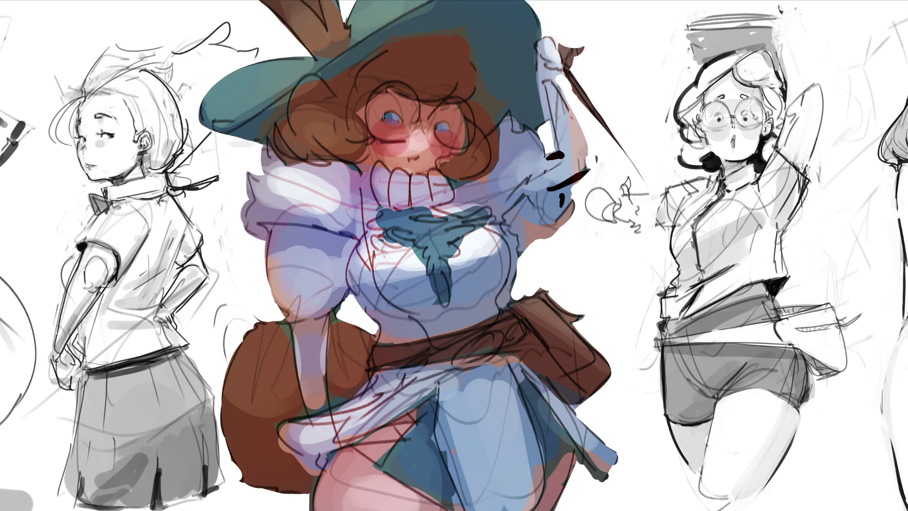
# Draw an eyelash at the eye's outer corner and dab a small highlight into the right eye
pyautogui.moveTo(386, 113)
pyautogui.mouseDown()
pyautogui.moveTo(377, 116)
pyautogui.moveTo(405, 110)
pyautogui.moveTo(384, 113)
pyautogui.mouseUp()
pyautogui.click(446, 130)
# Sample the eye colour with the eyedropper
pyautogui.keyDown('alt'); pyautogui.click(389, 115); pyautogui.keyUp('alt')
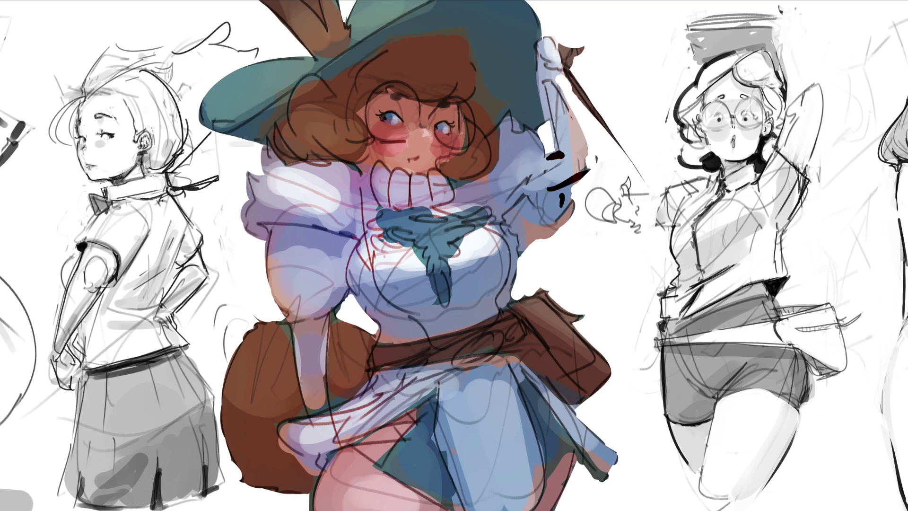
# Redraw a dark stroke beside the right eye over several attempts and paint brown hair strands below the cheek
pyautogui.moveTo(461, 104); pyautogui.dragTo(461, 145)
pyautogui.hotkey('ctrl', 'z')
pyautogui.hotkey('ctrl', 'z')
pyautogui.moveTo(461, 106)
pyautogui.mouseDown()
pyautogui.moveTo(459, 147)
pyautogui.moveTo(468, 148)
pyautogui.mouseUp()
pyautogui.hotkey('ctrl', 'z')
pyautogui.moveTo(355, 161)
pyautogui.mouseDown()
pyautogui.moveTo(371, 176)
pyautogui.moveTo(364, 163)
pyautogui.mouseUp()
pyautogui.hotkey('ctrl', 'z')
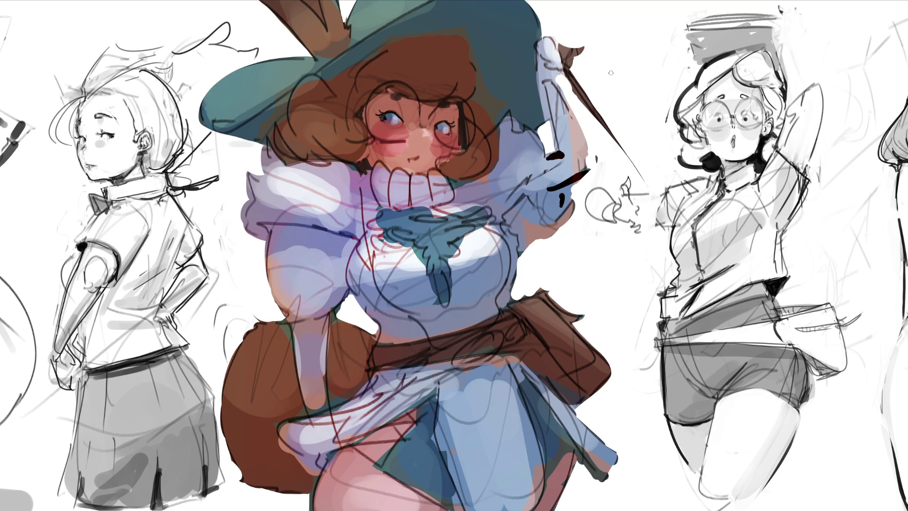
# With a larger brush, dab round lenses over both eyes, redoing them until placed correctly
pyautogui.press(']')
pyautogui.press(']')
pyautogui.press(']')
pyautogui.press(']')
pyautogui.click(391, 113)
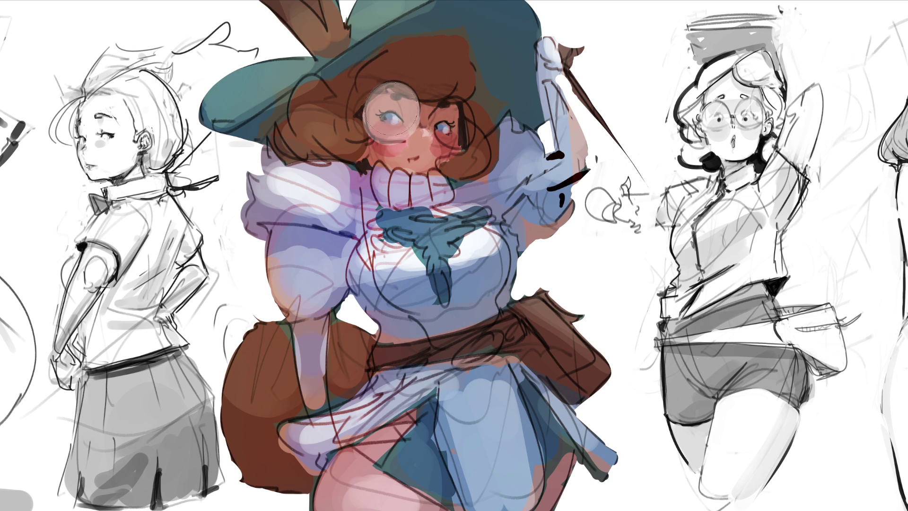
pyautogui.click(454, 115)
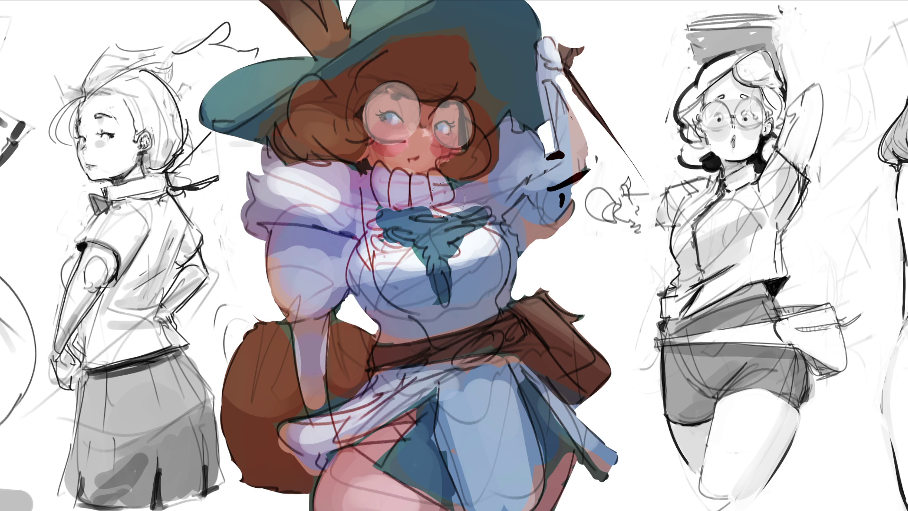
pyautogui.hotkey('ctrl', 'z')
pyautogui.hotkey('ctrl', 'z')
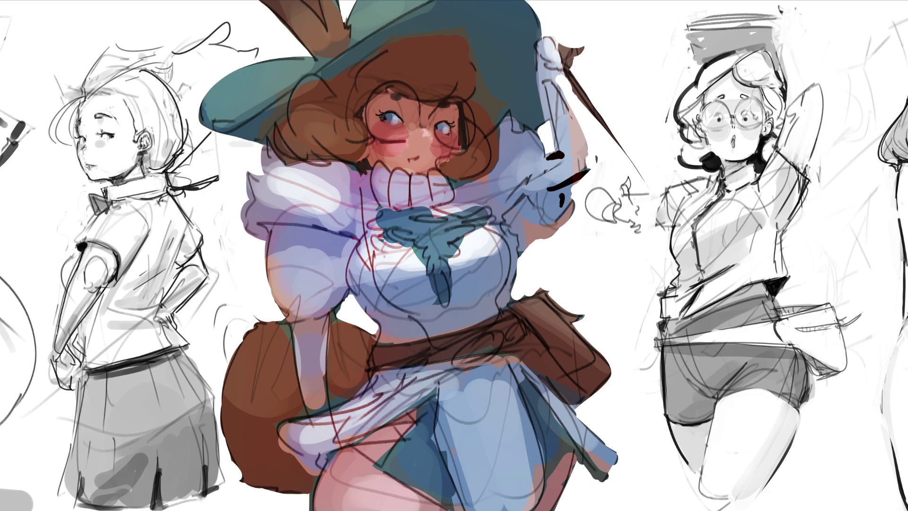
pyautogui.click(390, 105)
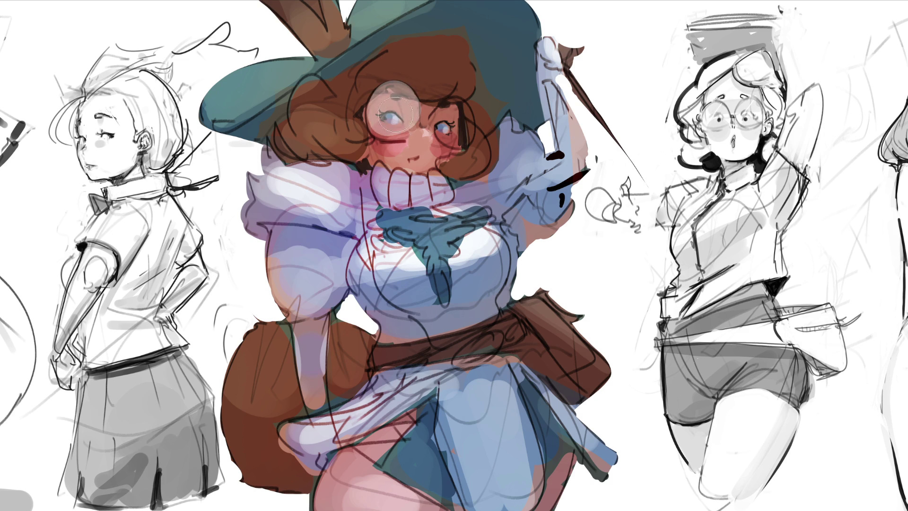
pyautogui.hotkey('ctrl', 'z')
pyautogui.click(393, 108)
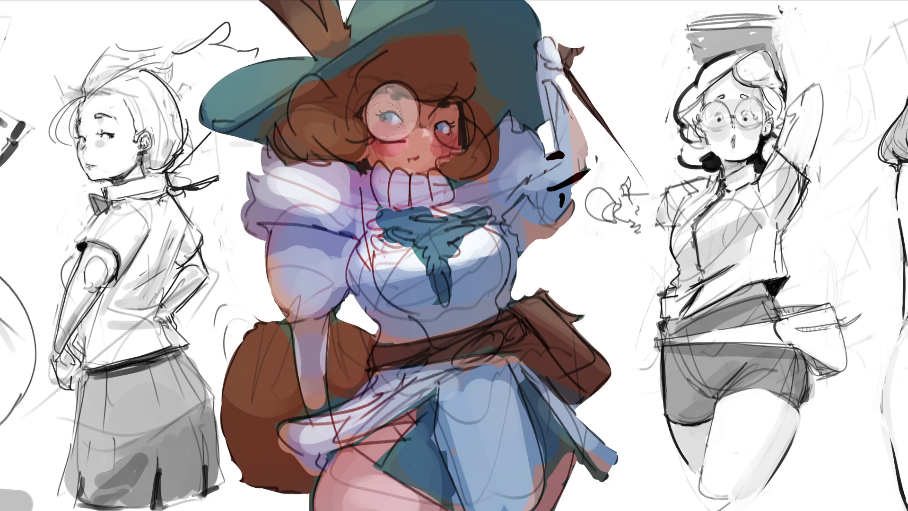
pyautogui.click(451, 131)
pyautogui.moveTo(451, 131)
pyautogui.mouseDown()
pyautogui.moveTo(460, 119)
pyautogui.moveTo(461, 128)
pyautogui.mouseUp()
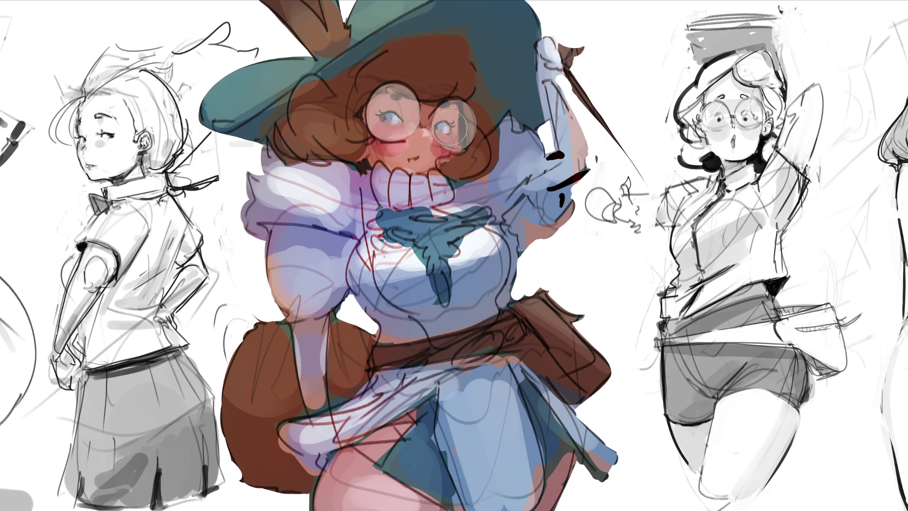
# With a much larger brush, fade the whitish fill out of the lenses
pyautogui.press(']')
pyautogui.press(']')
pyautogui.press(']')
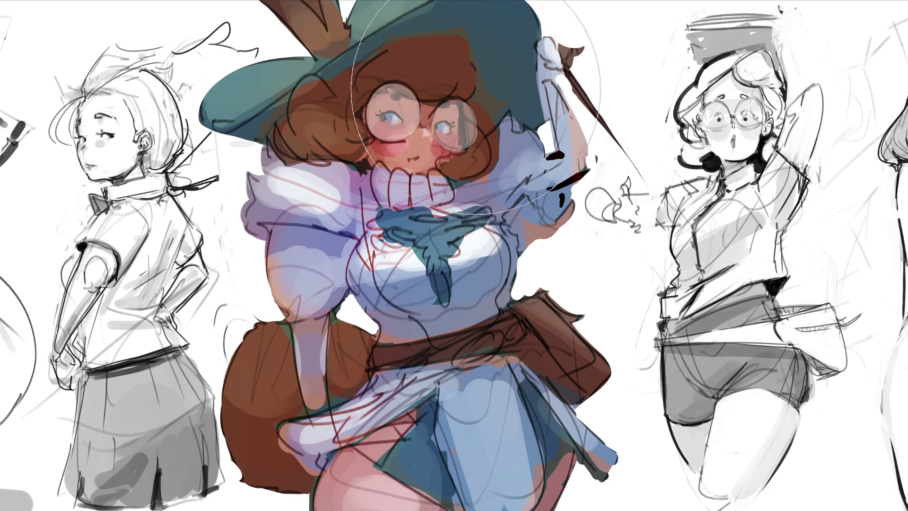
pyautogui.click(419, 42)
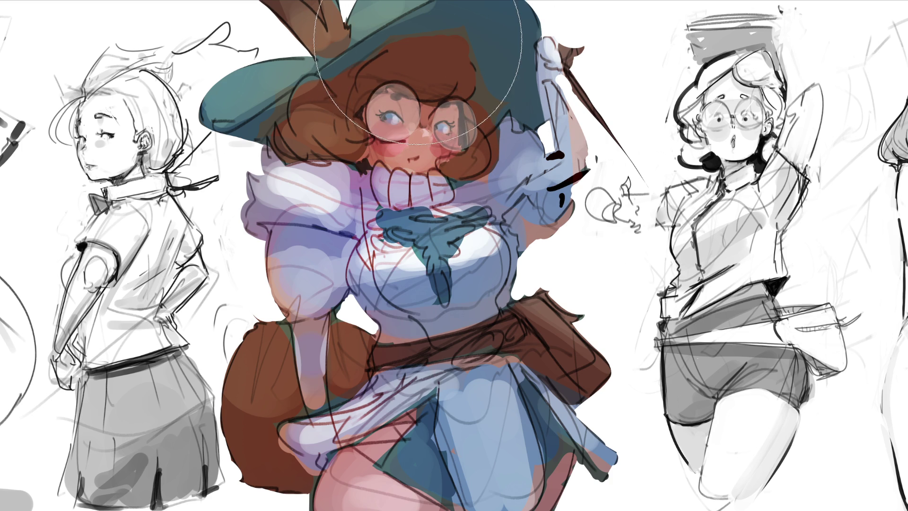
pyautogui.click(419, 42)
pyautogui.click(419, 42)
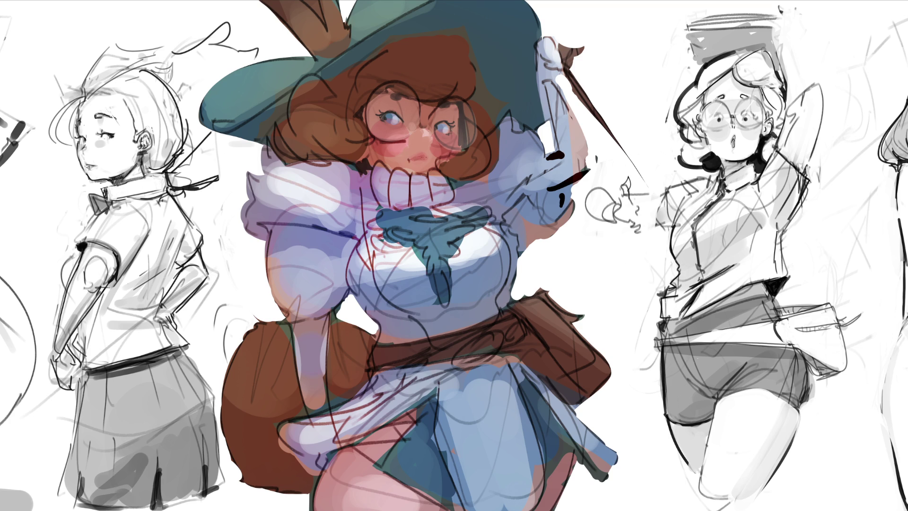
# Repaint the witch's mouth and chin, shaping a white scalloped ruff beneath them
pyautogui.moveTo(410, 158); pyautogui.dragTo(416, 157)
pyautogui.moveTo(422, 173); pyautogui.dragTo(426, 184)
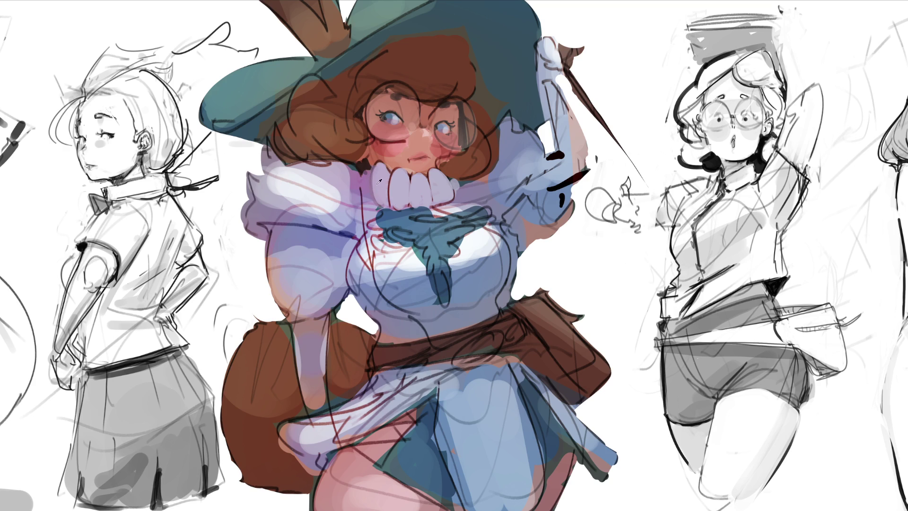
# Whiten the left and right ends of the ruff and dab a bright blue gem on the bow
pyautogui.moveTo(366, 166); pyautogui.dragTo(364, 193)
pyautogui.moveTo(448, 173); pyautogui.dragTo(458, 187)
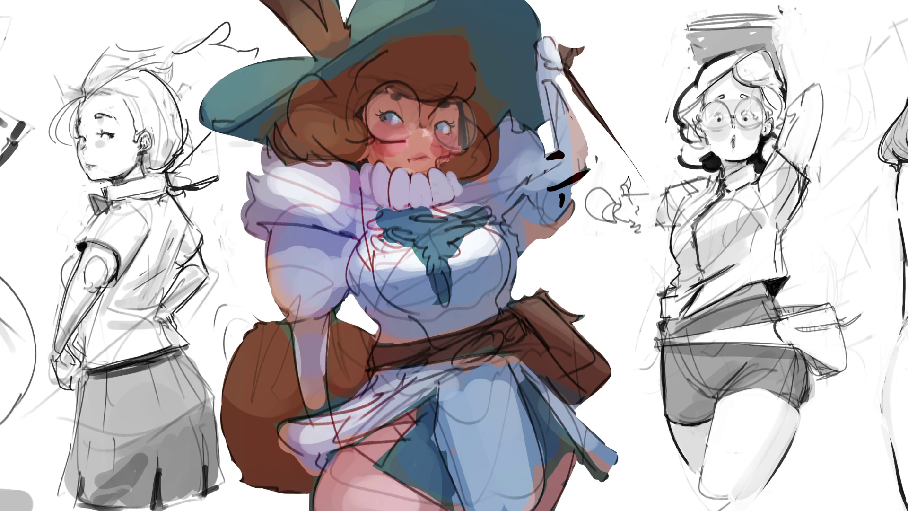
pyautogui.moveTo(428, 218); pyautogui.dragTo(439, 219)
# Tidy the gem's shape and add pinkish, skin-tone and peach strokes along the ruff
pyautogui.moveTo(411, 219); pyautogui.dragTo(459, 220)
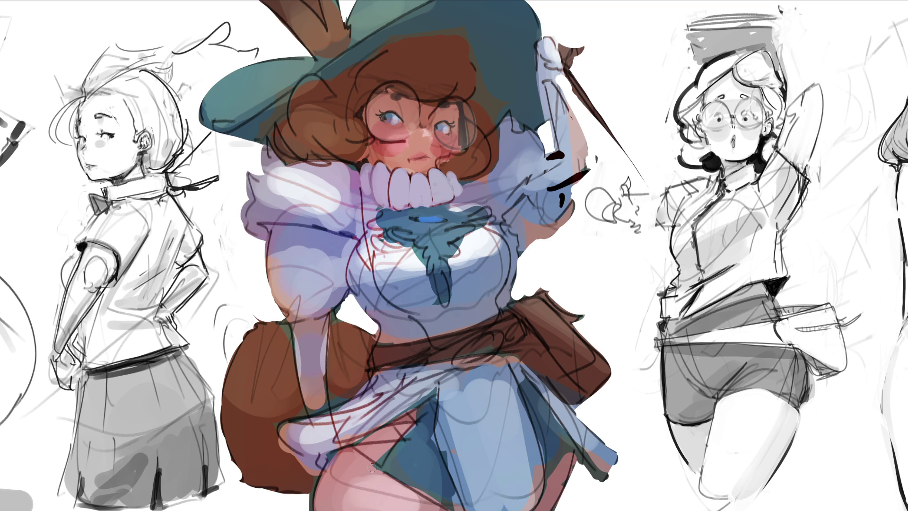
pyautogui.moveTo(459, 198); pyautogui.dragTo(479, 185)
pyautogui.moveTo(458, 171)
pyautogui.mouseDown()
pyautogui.moveTo(473, 198)
pyautogui.moveTo(473, 182)
pyautogui.mouseUp()
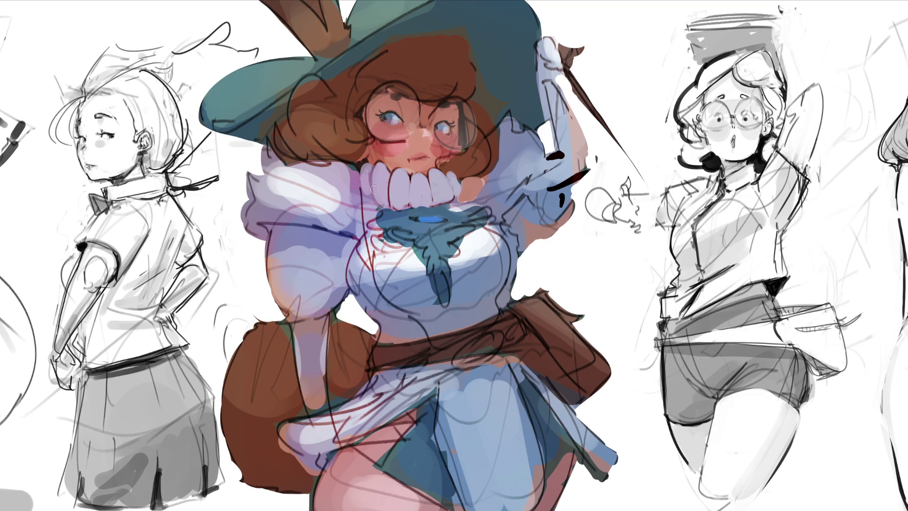
pyautogui.moveTo(376, 212); pyautogui.dragTo(353, 185)
# Paint a dark red stroke with a pale highlight by the raised hand, then paint the arm and glove pale blue-white
pyautogui.moveTo(556, 190); pyautogui.dragTo(614, 160)
pyautogui.moveTo(549, 187); pyautogui.dragTo(608, 153)
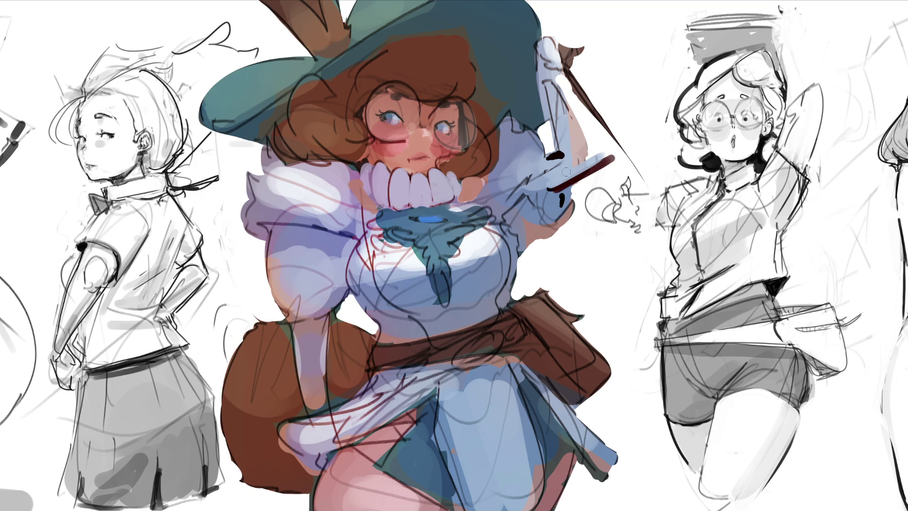
pyautogui.moveTo(548, 83); pyautogui.dragTo(593, 156)
pyautogui.moveTo(548, 121)
pyautogui.mouseDown()
pyautogui.moveTo(544, 130)
pyautogui.moveTo(552, 128)
pyautogui.moveTo(557, 146)
pyautogui.mouseUp()
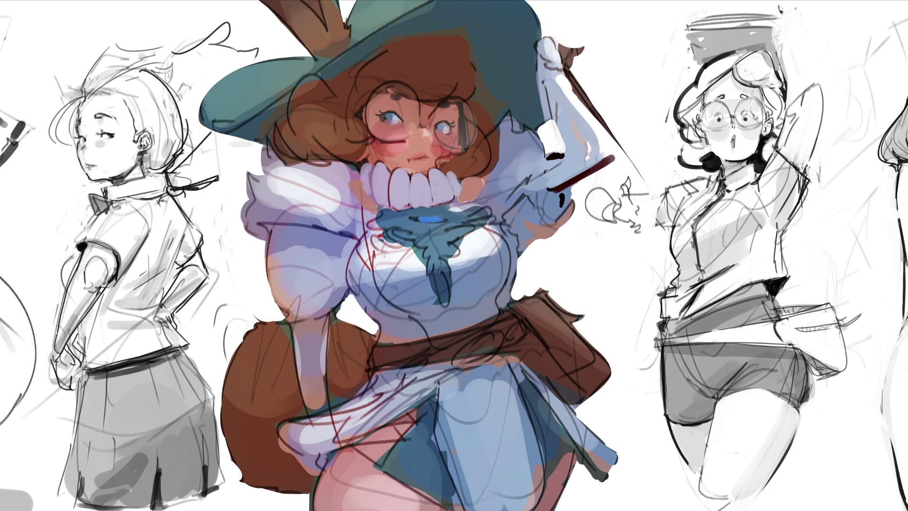
# Cover the stray stroke beside the raised sleeve and dab bluish-grey shading across the blouse
pyautogui.moveTo(576, 188); pyautogui.dragTo(576, 217)
pyautogui.moveTo(578, 187)
pyautogui.mouseDown()
pyautogui.moveTo(577, 234)
pyautogui.moveTo(565, 227)
pyautogui.moveTo(549, 241)
pyautogui.moveTo(563, 227)
pyautogui.moveTo(553, 215)
pyautogui.mouseUp()
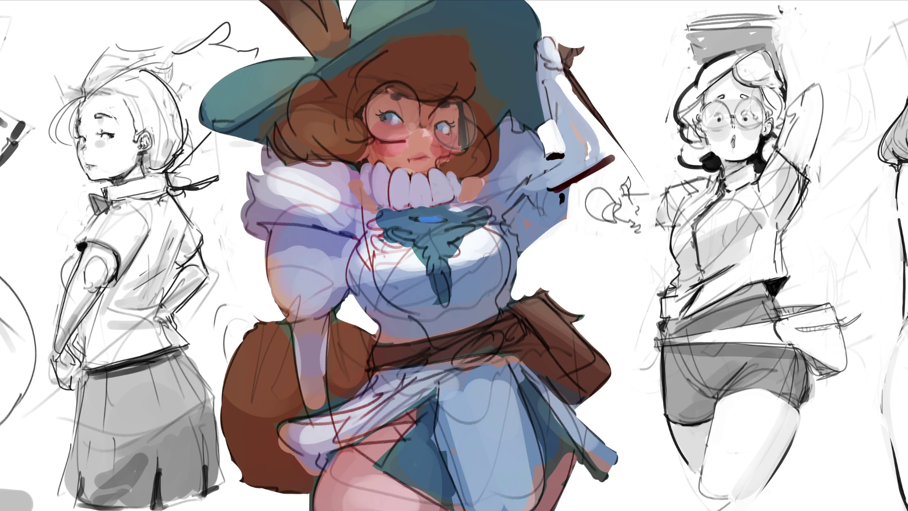
pyautogui.moveTo(475, 263); pyautogui.dragTo(492, 270)
pyautogui.click(483, 256)
pyautogui.click(489, 249)
pyautogui.click(409, 266)
pyautogui.click(398, 267)
# Sample a lighter blouse colour and repaint the shading dabs in that lighter tone
pyautogui.keyDown('alt'); pyautogui.click(405, 264); pyautogui.keyUp('alt')
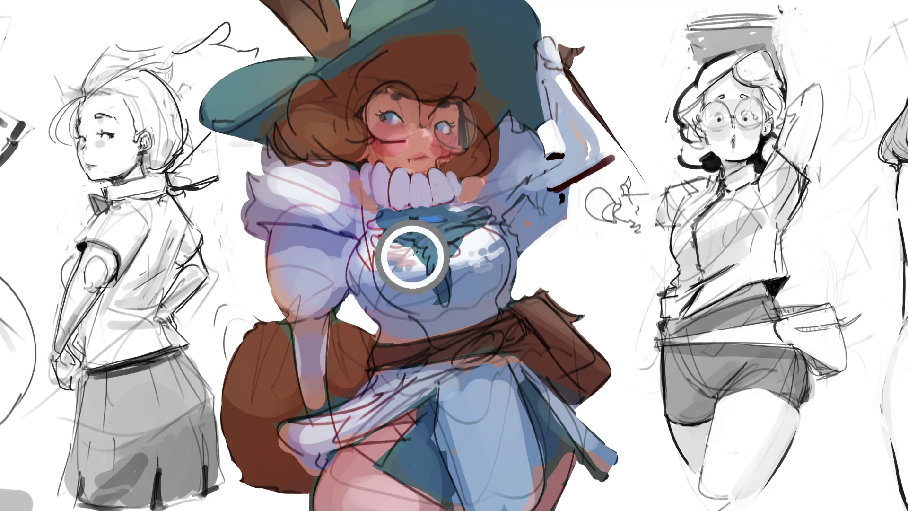
pyautogui.moveTo(386, 262)
pyautogui.mouseDown()
pyautogui.moveTo(424, 272)
pyautogui.moveTo(423, 284)
pyautogui.moveTo(395, 265)
pyautogui.moveTo(396, 255)
pyautogui.mouseUp()
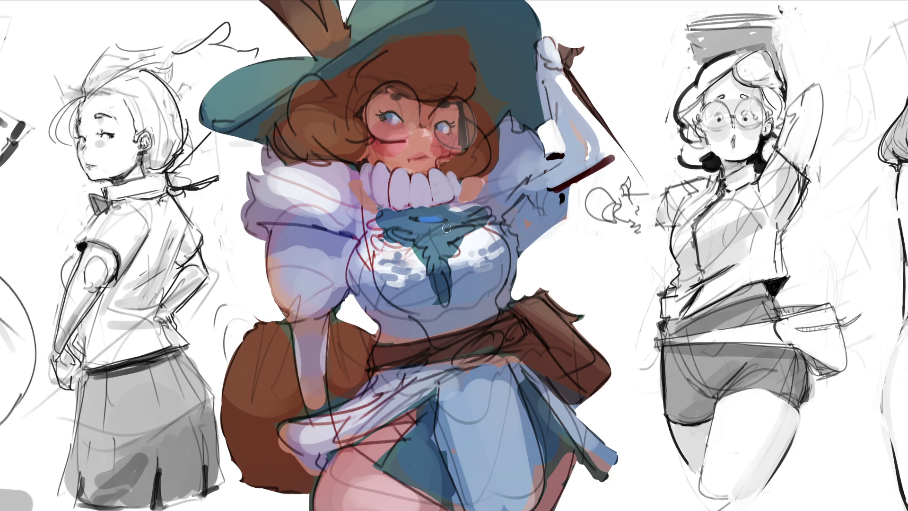
pyautogui.moveTo(461, 244)
pyautogui.mouseDown()
pyautogui.moveTo(489, 231)
pyautogui.moveTo(466, 241)
pyautogui.mouseUp()
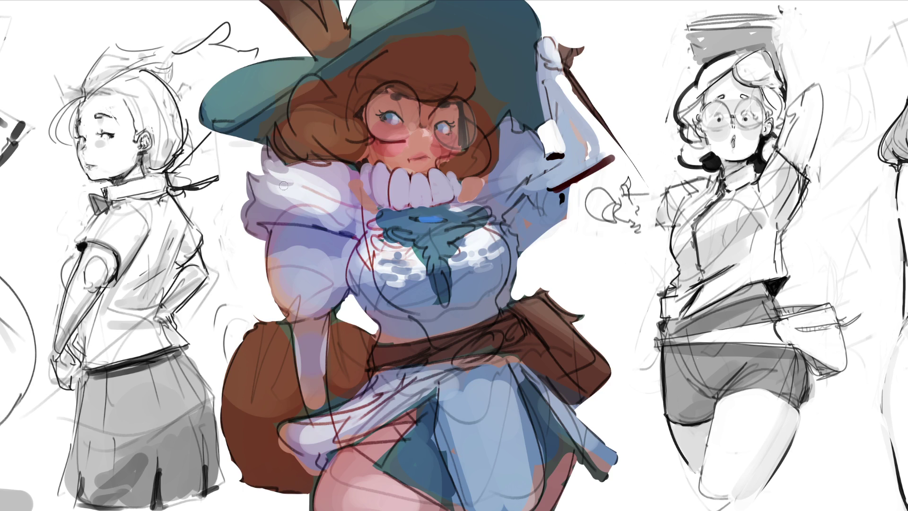
# Brighten the collar's upper-left edge and add white highlights to the raised hand and sleeve
pyautogui.moveTo(284, 185)
pyautogui.mouseDown()
pyautogui.moveTo(255, 178)
pyautogui.moveTo(284, 186)
pyautogui.mouseUp()
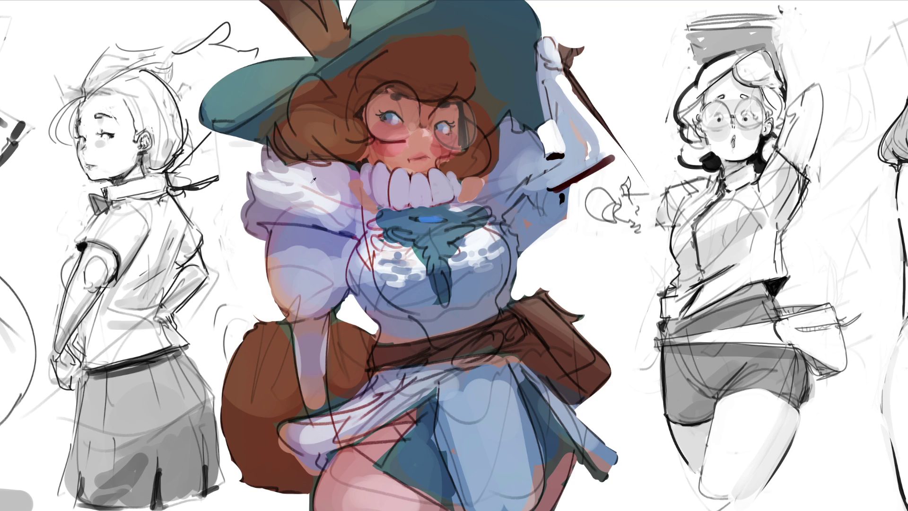
pyautogui.moveTo(310, 187)
pyautogui.mouseDown()
pyautogui.moveTo(333, 207)
pyautogui.moveTo(343, 196)
pyautogui.moveTo(265, 190)
pyautogui.mouseUp()
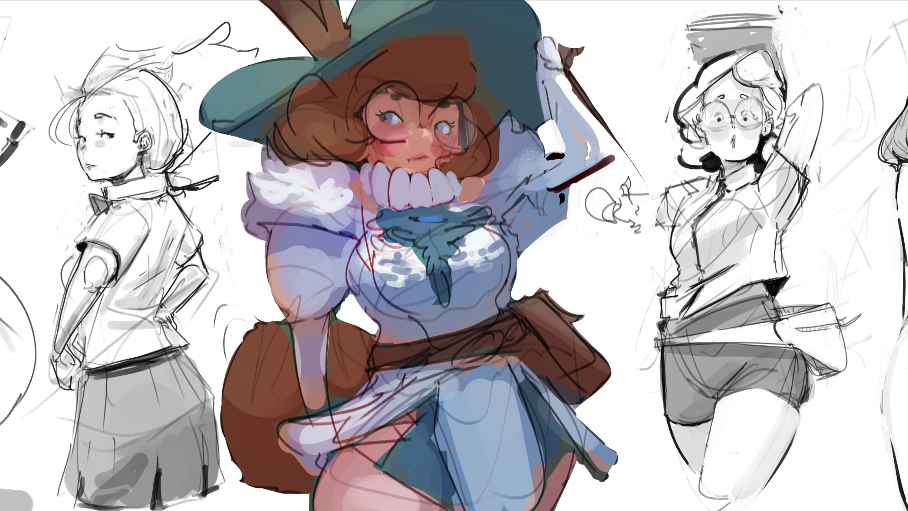
pyautogui.moveTo(529, 142)
pyautogui.mouseDown()
pyautogui.moveTo(530, 159)
pyautogui.moveTo(542, 156)
pyautogui.moveTo(510, 142)
pyautogui.moveTo(514, 151)
pyautogui.moveTo(509, 137)
pyautogui.moveTo(521, 149)
pyautogui.moveTo(528, 139)
pyautogui.moveTo(518, 162)
pyautogui.mouseUp()
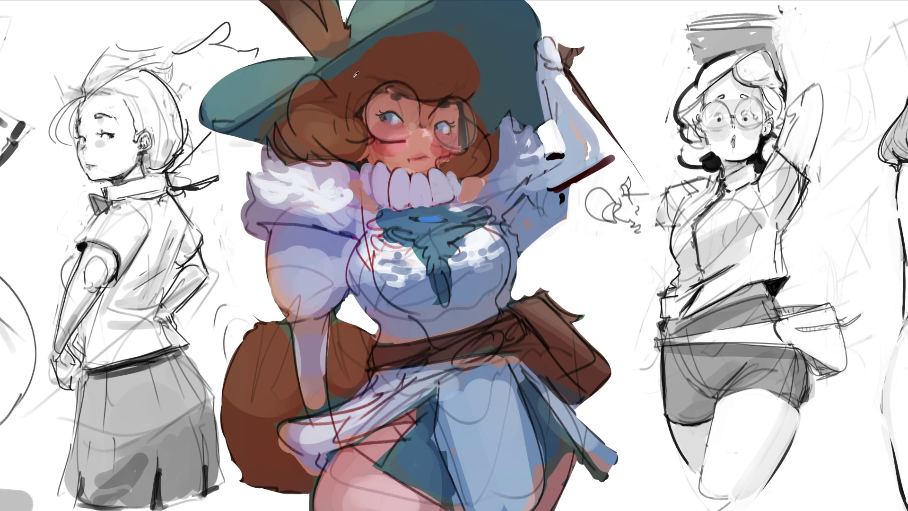
# Dab a trail of white oval highlights down the front of the blue skirt
pyautogui.click(368, 53)
pyautogui.click(449, 390)
pyautogui.click(460, 394)
pyautogui.click(455, 404)
pyautogui.click(474, 406)
pyautogui.click(456, 418)
pyautogui.click(462, 434)
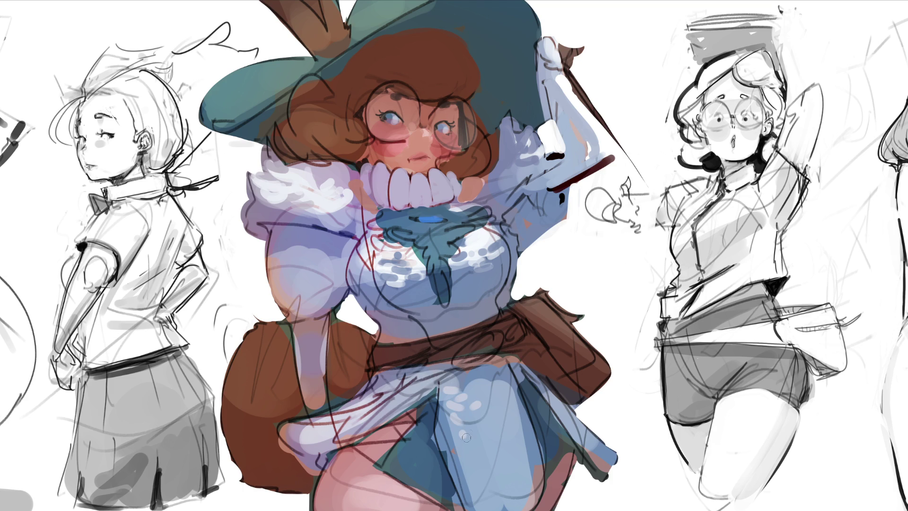
pyautogui.click(466, 389)
pyautogui.click(483, 387)
# Cover some of the white skirt highlights with darker blue dabs
pyautogui.click(472, 418)
pyautogui.click(469, 430)
pyautogui.click(481, 385)
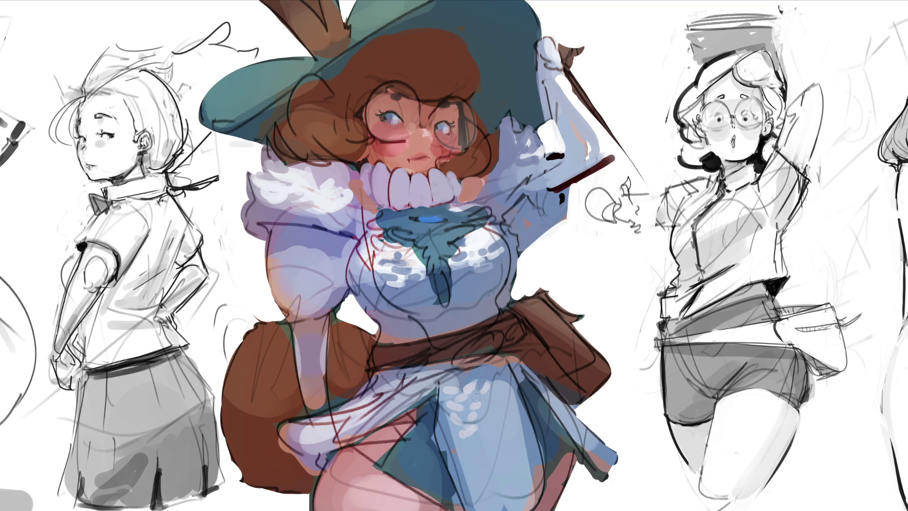
pyautogui.click(467, 406)
pyautogui.click(490, 395)
pyautogui.click(478, 417)
pyautogui.click(470, 430)
pyautogui.click(471, 439)
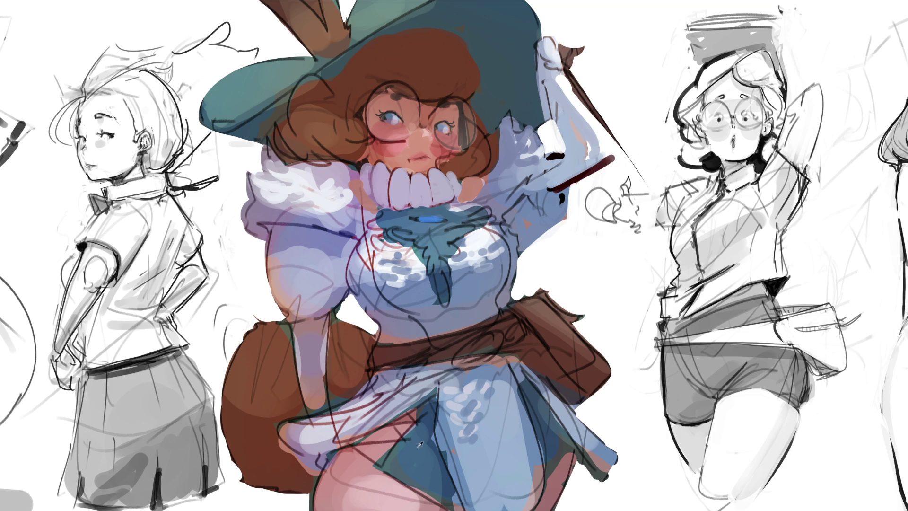
# Crisp up the skirt panel edges with pink, dark teal and a lighter blue
pyautogui.moveTo(417, 428)
pyautogui.mouseDown()
pyautogui.moveTo(389, 464)
pyautogui.moveTo(440, 504)
pyautogui.mouseUp()
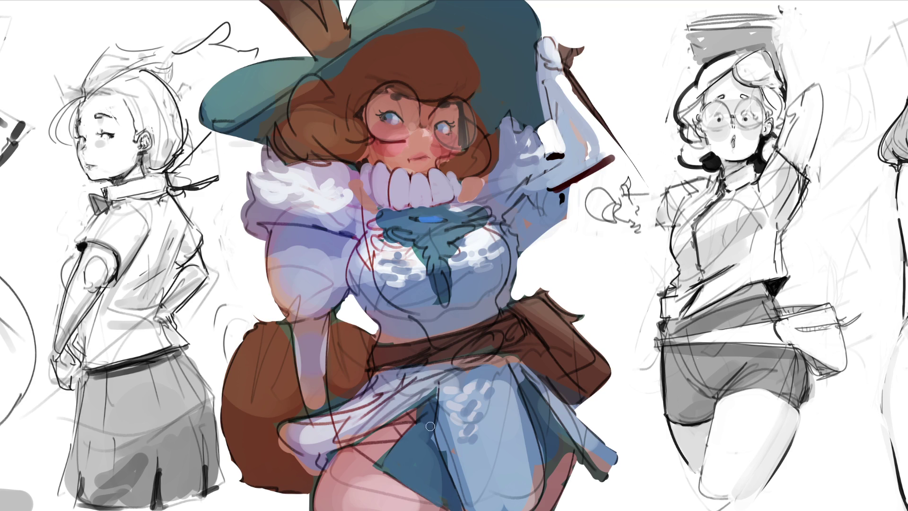
pyautogui.moveTo(430, 424); pyautogui.dragTo(442, 475)
pyautogui.moveTo(430, 407); pyautogui.dragTo(435, 431)
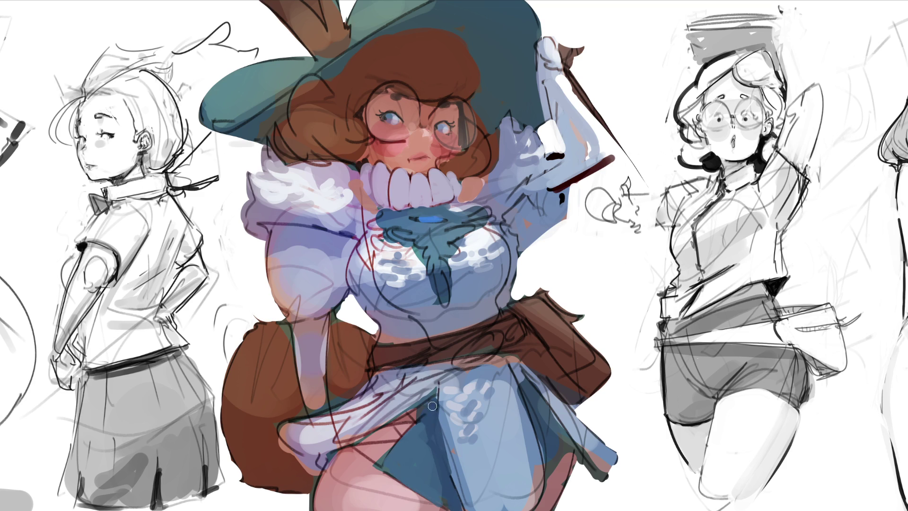
pyautogui.moveTo(528, 385)
pyautogui.mouseDown()
pyautogui.moveTo(540, 449)
pyautogui.moveTo(557, 455)
pyautogui.moveTo(533, 390)
pyautogui.moveTo(562, 436)
pyautogui.mouseUp()
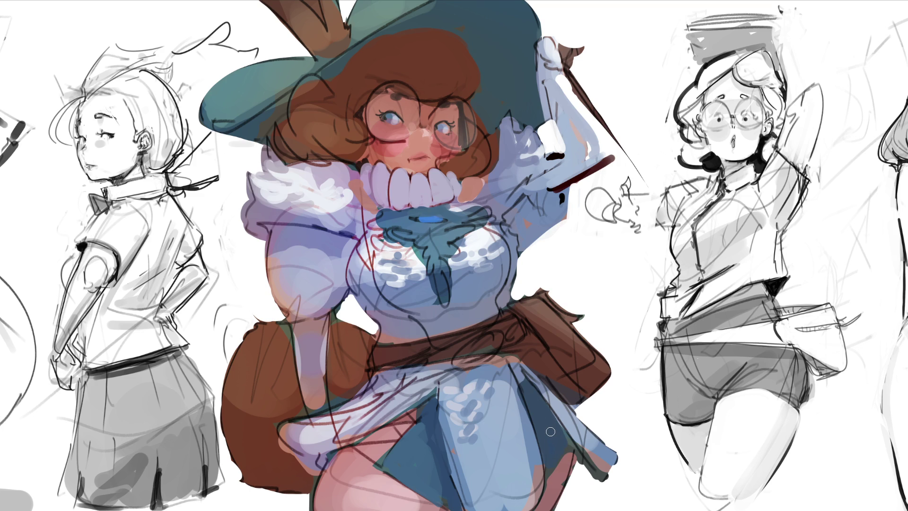
# Paint over the dark sketch outlines on the lower skirt and its edge
pyautogui.moveTo(531, 462); pyautogui.dragTo(530, 495)
pyautogui.moveTo(537, 461); pyautogui.dragTo(538, 510)
pyautogui.moveTo(473, 499); pyautogui.dragTo(471, 510)
pyautogui.moveTo(457, 452); pyautogui.dragTo(466, 508)
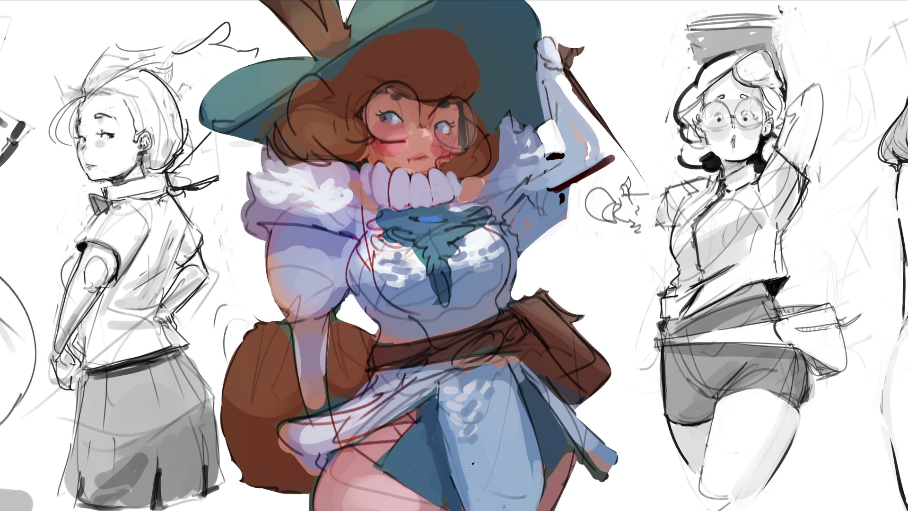
pyautogui.moveTo(455, 449); pyautogui.dragTo(466, 509)
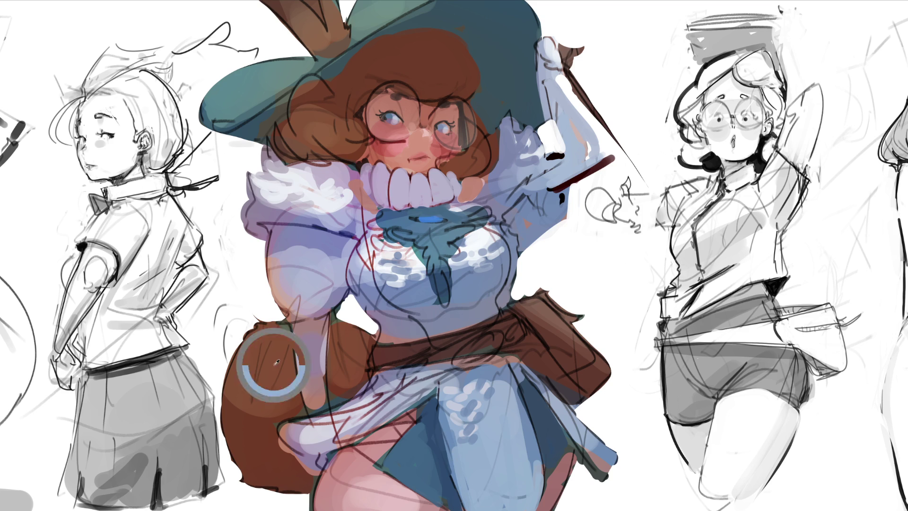
# Paint out the tail's sketch lines, reshape the arm-waist gap, and lighten the upper sleeve shading
pyautogui.moveTo(269, 350)
pyautogui.mouseDown()
pyautogui.moveTo(266, 338)
pyautogui.moveTo(272, 343)
pyautogui.mouseUp()
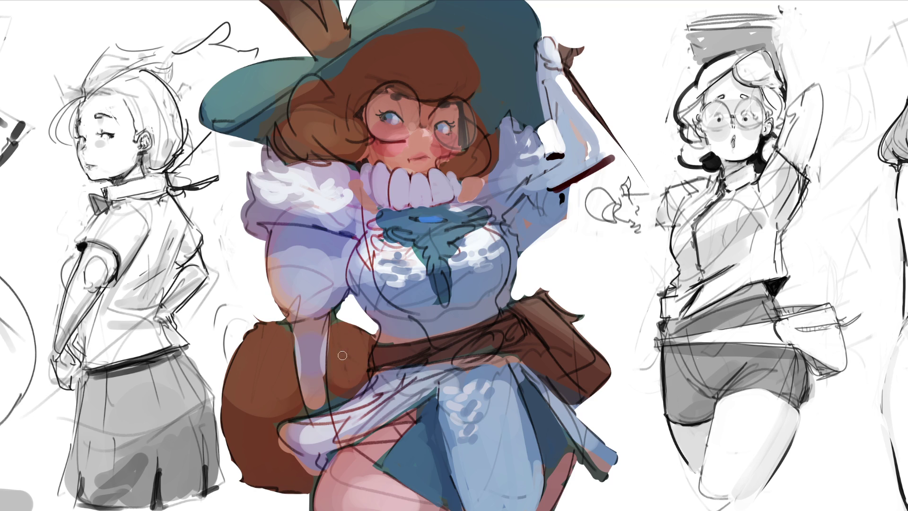
pyautogui.moveTo(352, 302); pyautogui.dragTo(337, 303)
pyautogui.moveTo(338, 234)
pyautogui.mouseDown()
pyautogui.moveTo(277, 223)
pyautogui.moveTo(259, 228)
pyautogui.mouseUp()
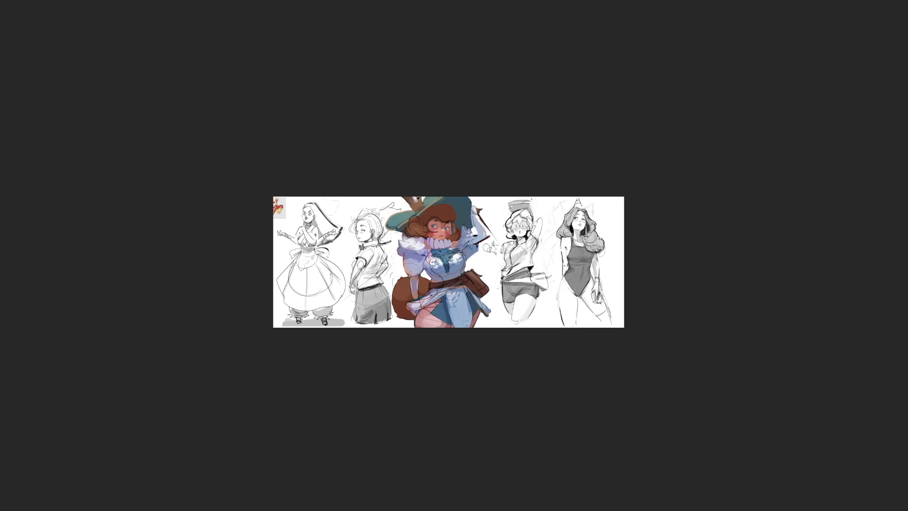
# Pick a light colour and stroke highlights onto the brown hair left of the face
pyautogui.click(411, 201)
pyautogui.moveTo(412, 222); pyautogui.dragTo(421, 230)
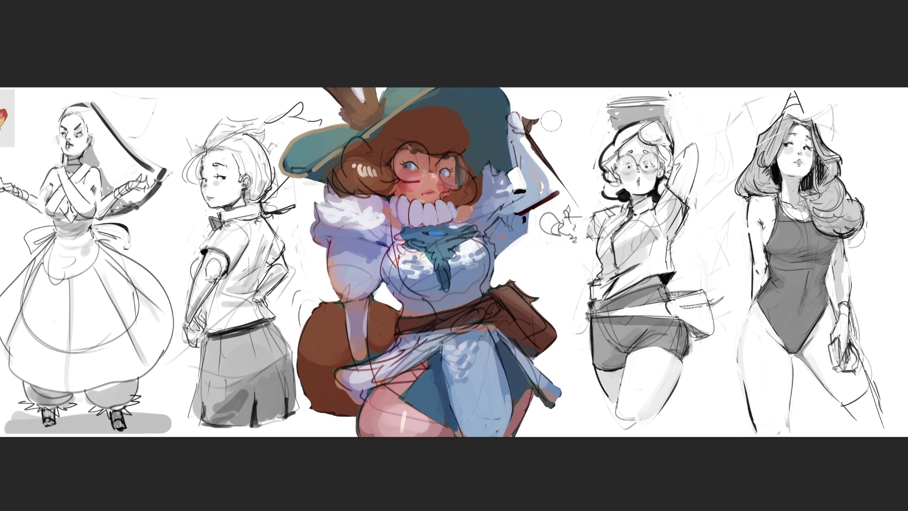
# Brush darker brown over the wand tip above the raised glove
pyautogui.moveTo(536, 124)
pyautogui.mouseDown()
pyautogui.moveTo(549, 137)
pyautogui.moveTo(533, 118)
pyautogui.moveTo(534, 142)
pyautogui.moveTo(548, 153)
pyautogui.mouseUp()
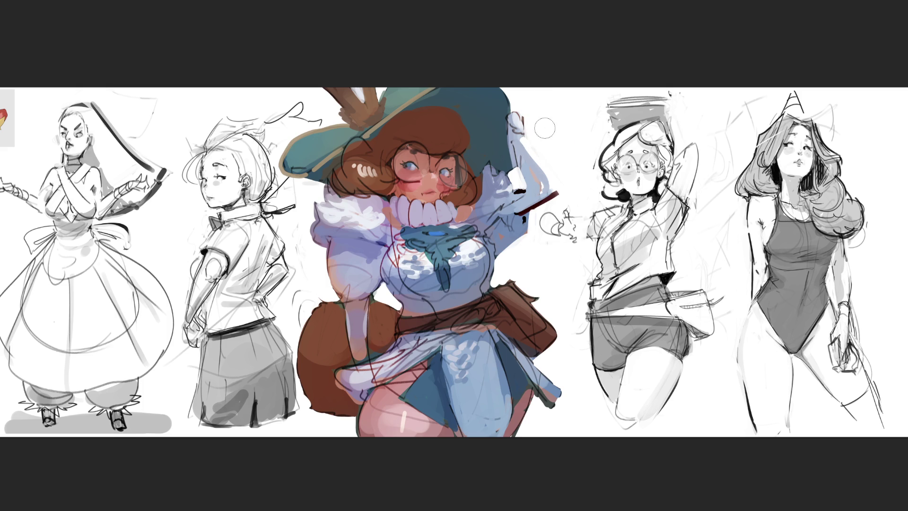